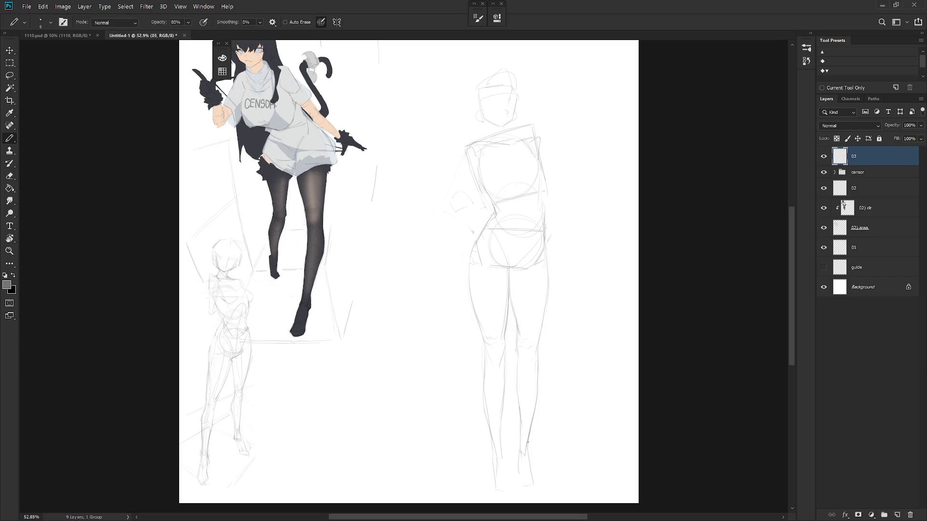
Draw and redraw a pencil line down the right figure's inner thigh and leg.
scroll(565, 415, down, 2)
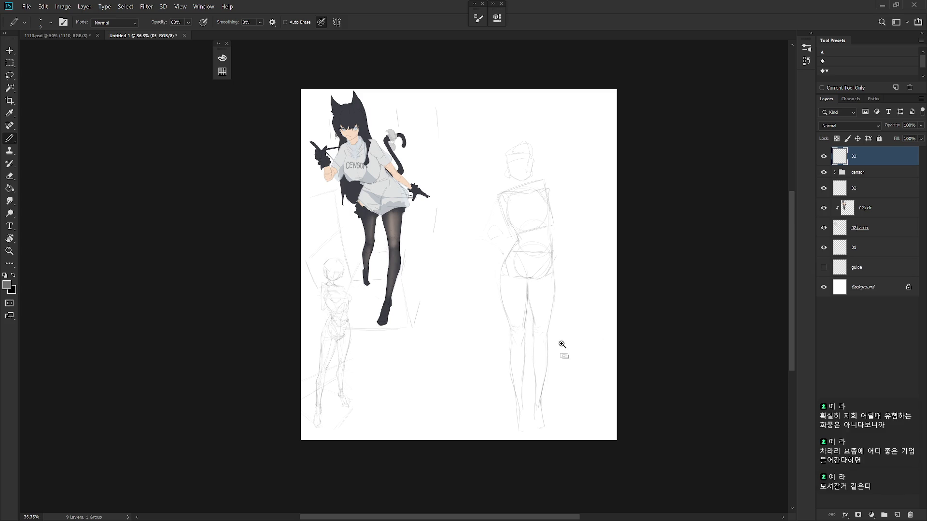
scroll(558, 347, up, 2)
scroll(552, 320, up, 2)
key(e)
key(b)
drag(512, 236, 504, 273)
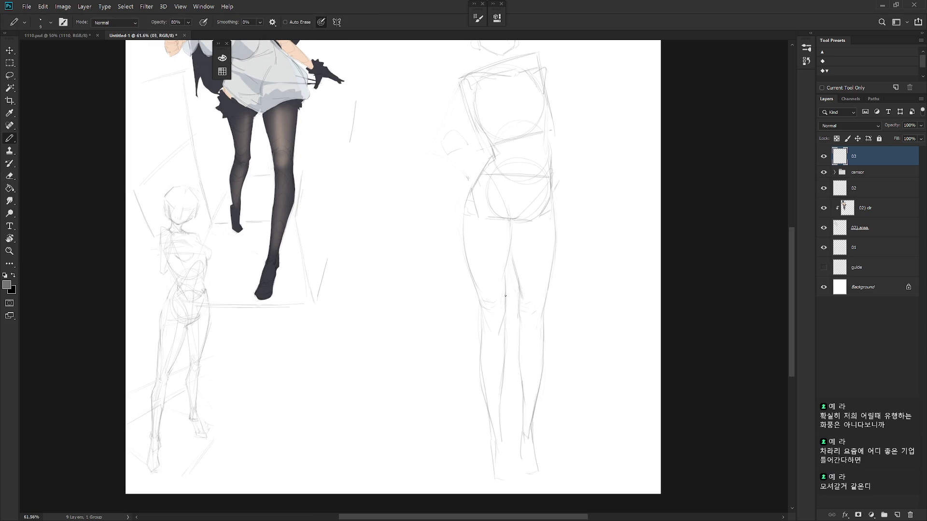
drag(507, 265, 505, 303)
key(e)
key(b)
mouse_move(506, 267)
mouse_down()
mouse_move(511, 223)
mouse_move(506, 265)
mouse_up()
key(e)
key(b)
Draw a pencil stroke down the right side of the figure's torso and hip.
key(e)
key(b)
key(e)
scroll(540, 201, up, 1)
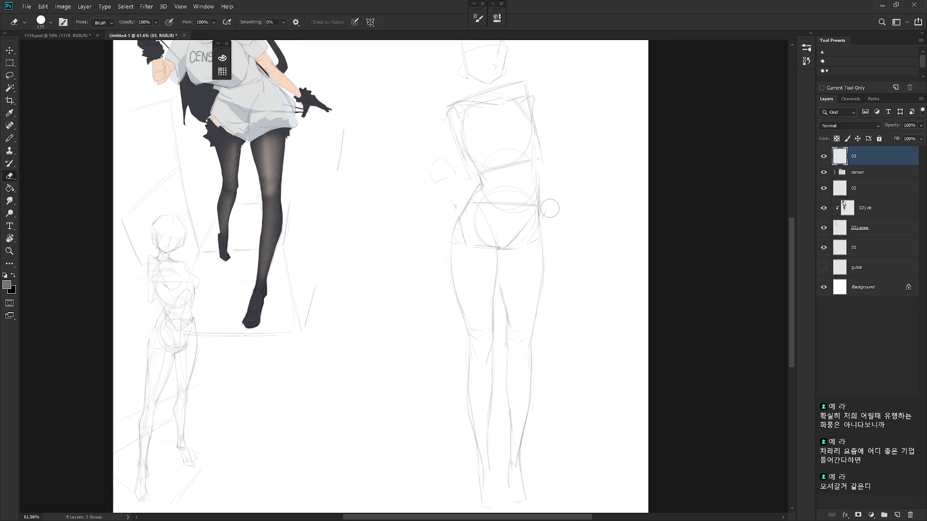
key(b)
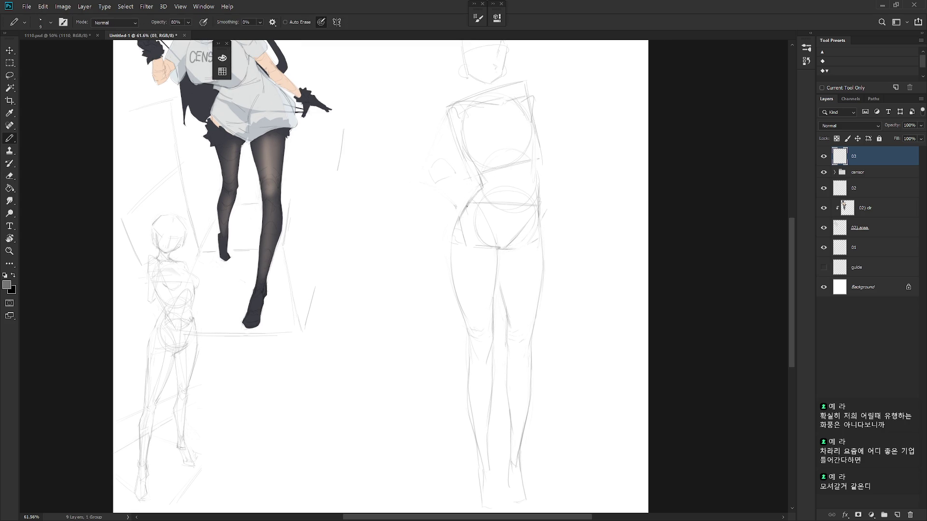
drag(536, 170, 541, 258)
key(e)
key(b)
key(e)
key(b)
scroll(542, 270, down, 2)
Add short pencil strokes along the right figure's inner leg.
scroll(547, 256, down, 2)
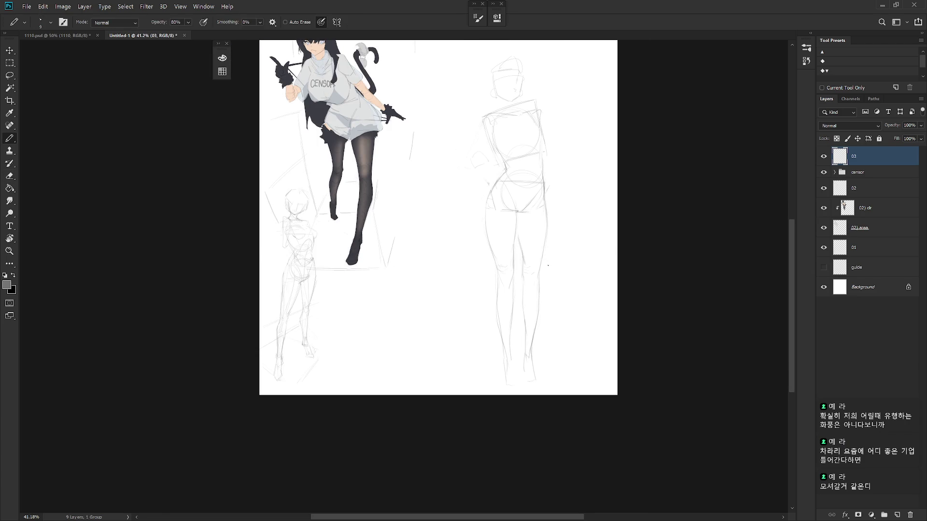
scroll(533, 313, up, 1)
scroll(535, 313, up, 2)
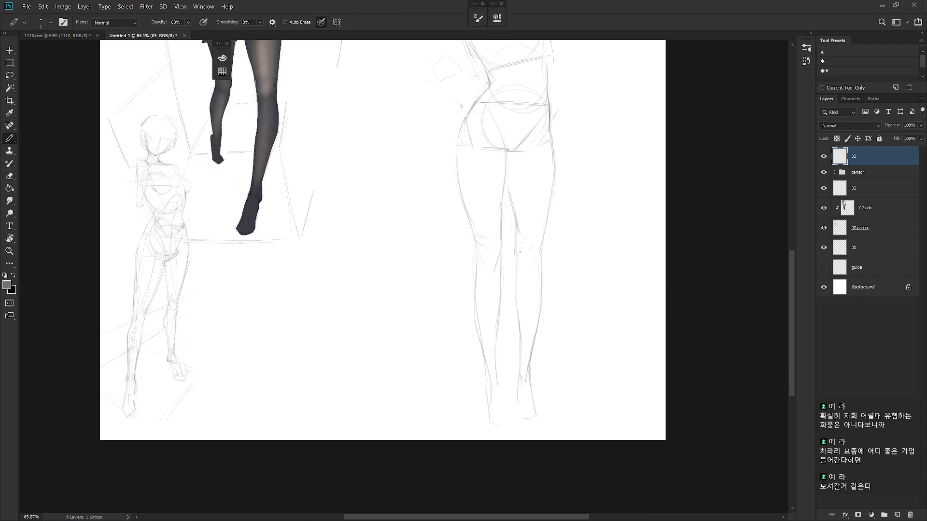
key(e)
key(b)
drag(516, 313, 521, 373)
scroll(545, 366, down, 2)
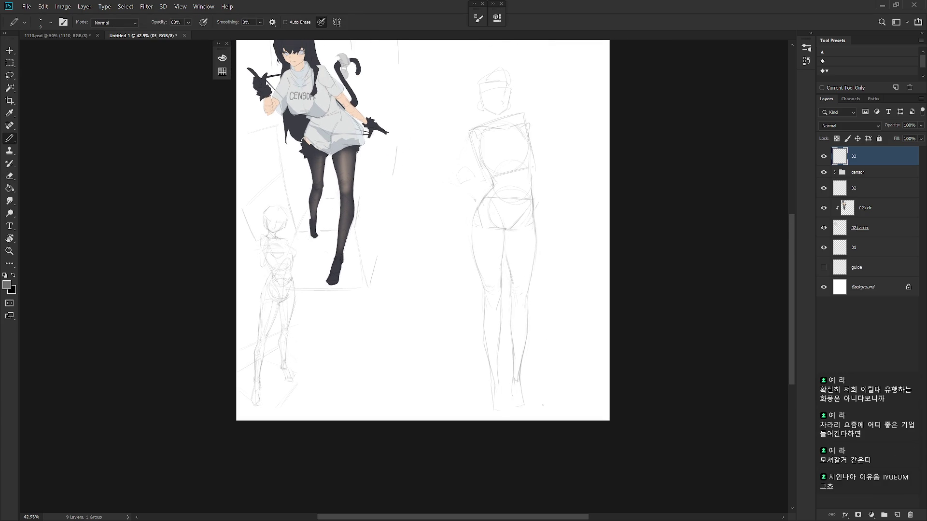
scroll(521, 251, up, 1)
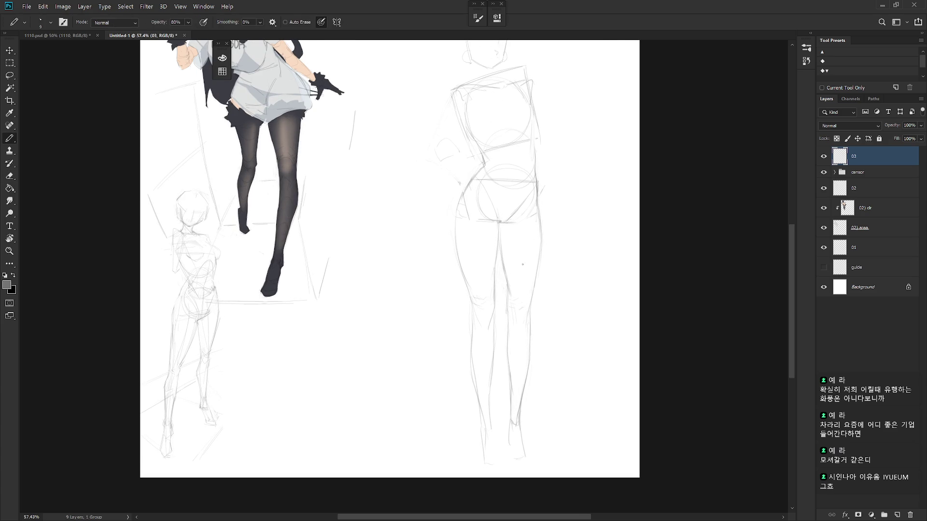
scroll(538, 261, down, 1)
Flip the canvas horizontally and back again to check the figure's proportions.
key(l)
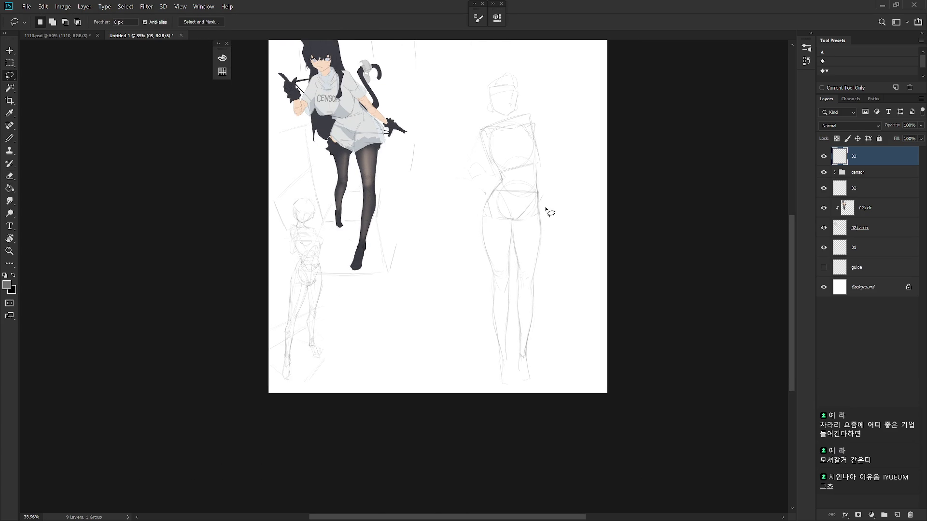
key(ctrl+shift+h)
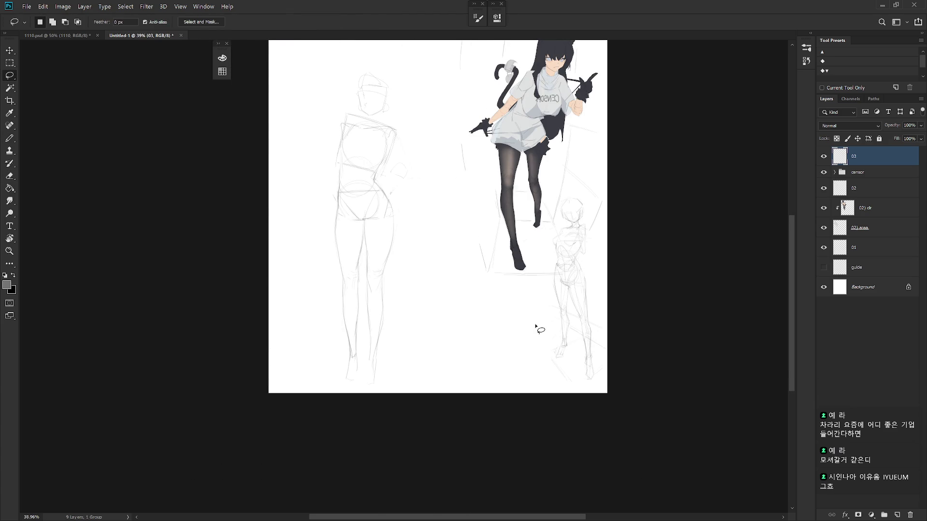
key(ctrl+shift+h)
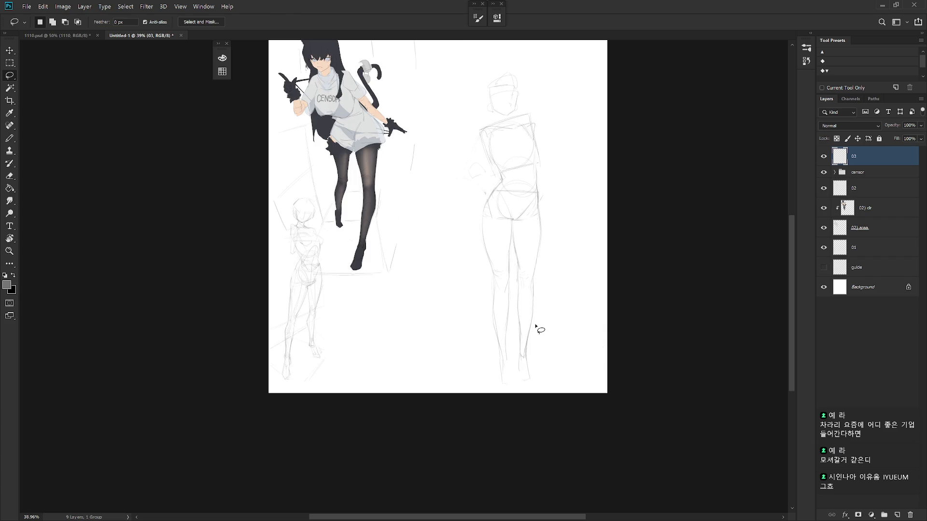
scroll(532, 300, up, 1)
key(b)
scroll(521, 178, up, 2)
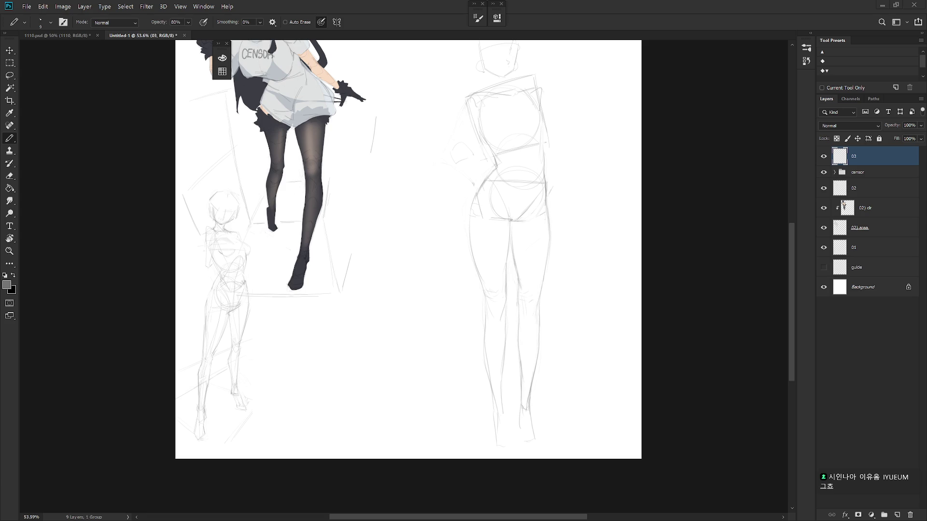
Lasso the inner thigh line and rotate it about 4.3° around its top.
key(l)
mouse_move(513, 223)
mouse_down()
mouse_move(514, 268)
mouse_move(548, 205)
mouse_move(512, 224)
mouse_up()
key(ctrl+t)
drag(527, 259, 530, 209)
drag(558, 280, 558, 326)
key(Return)
Select the lower leg and shift it into a corrected position with Free Transform.
mouse_move(542, 281)
mouse_down()
mouse_move(538, 294)
mouse_move(572, 392)
mouse_move(540, 420)
mouse_up()
key(ctrl+t)
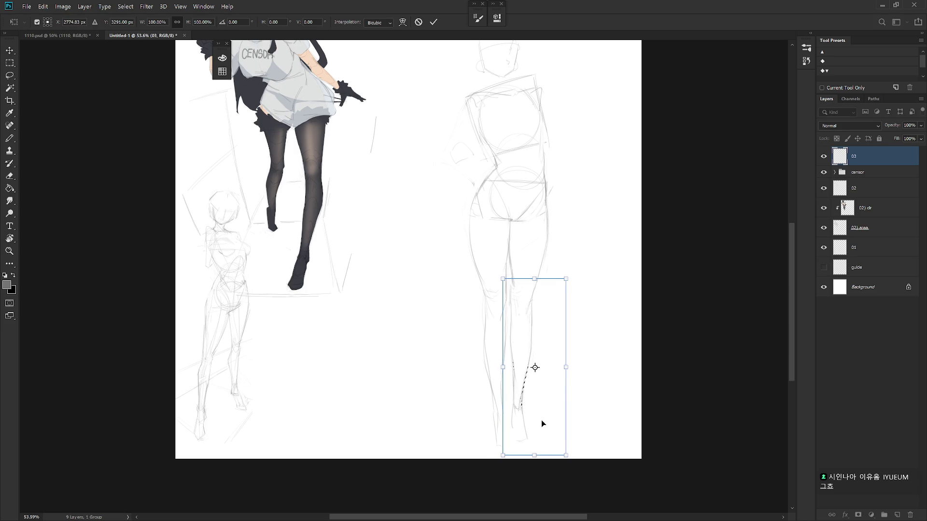
key(Return)
scroll(559, 398, down, 3)
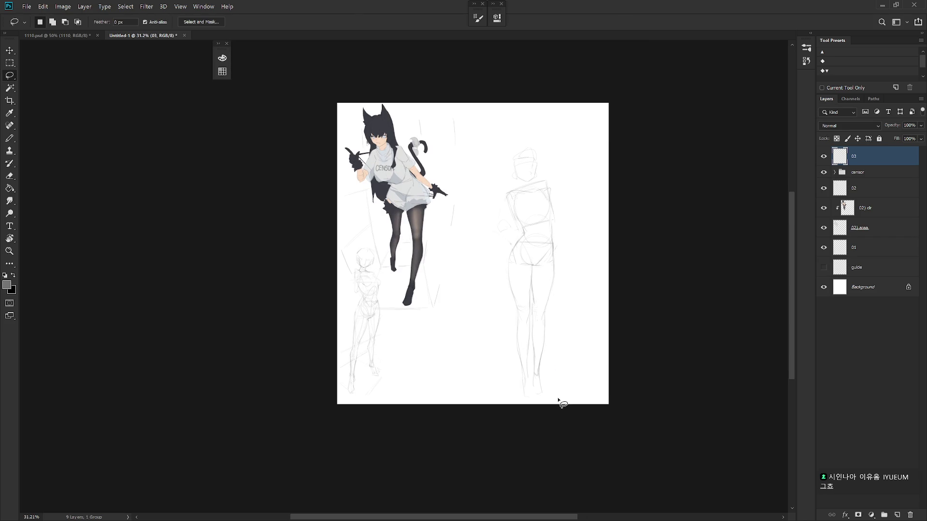
scroll(572, 336, up, 2)
key(e)
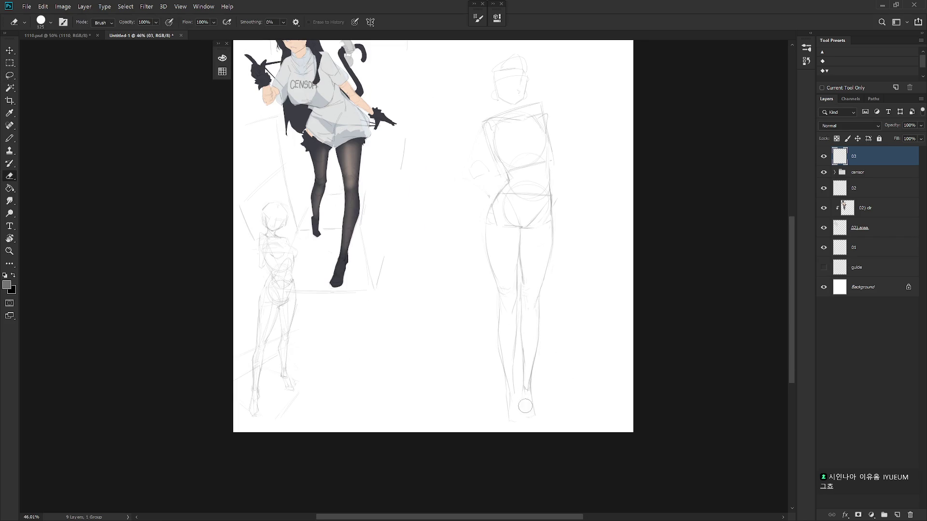
key(b)
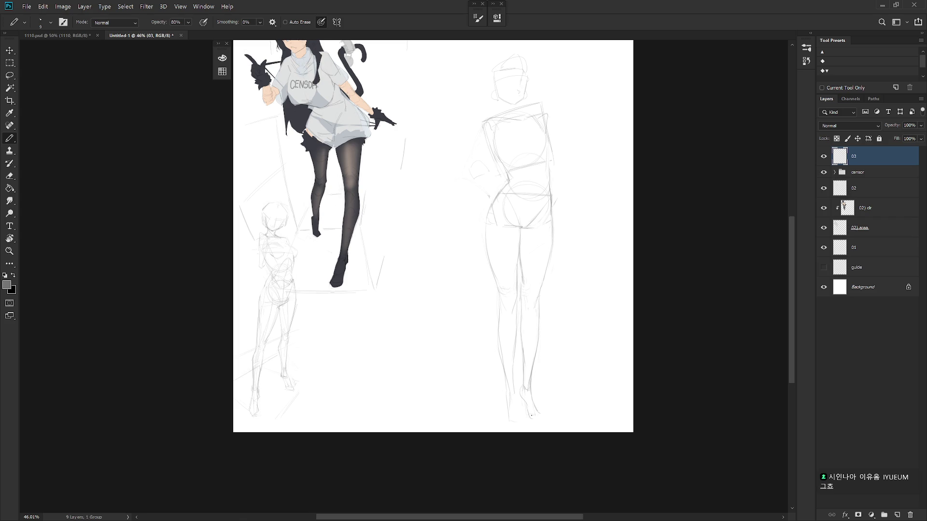
scroll(532, 392, up, 2)
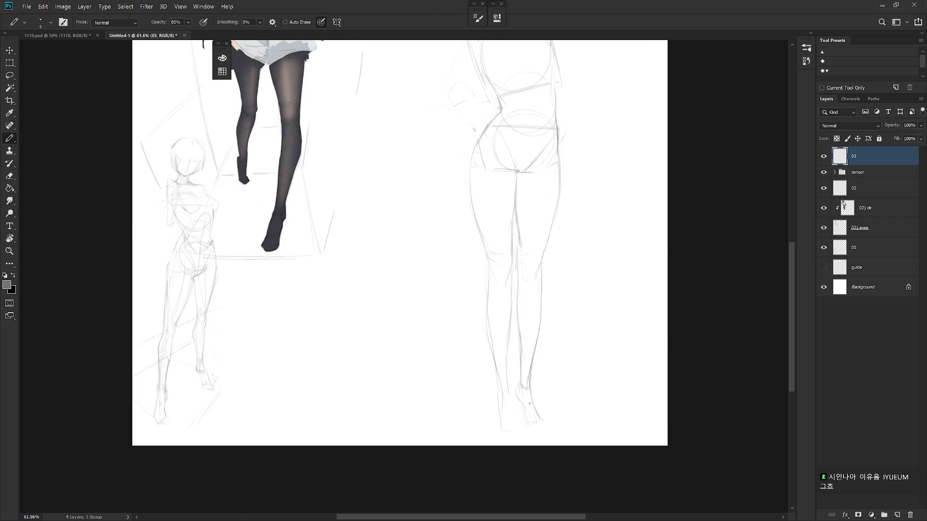
Erase the old foot lines and add a short new stroke near the feet.
key(e)
key(b)
drag(536, 403, 540, 418)
key(e)
drag(525, 404, 527, 420)
key(b)
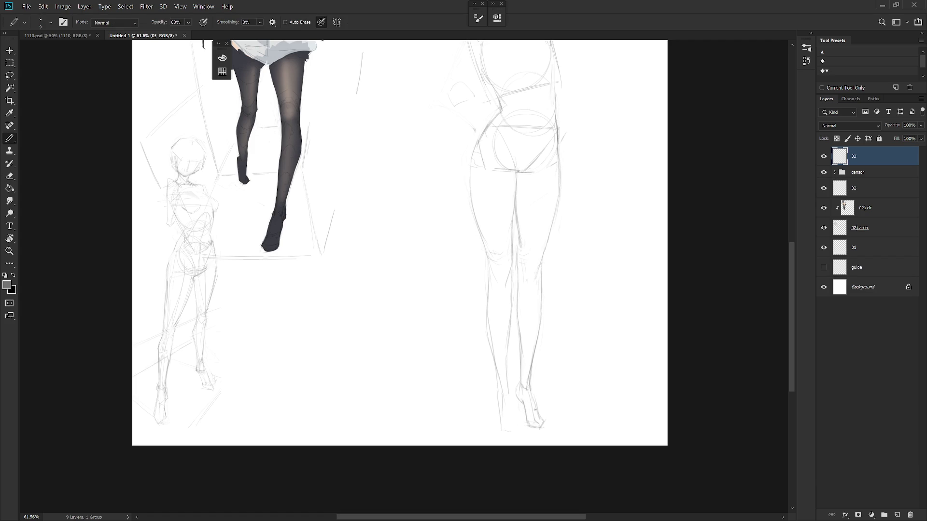
key(e)
drag(515, 388, 522, 400)
key(b)
key(e)
key(b)
Redraw the left lower leg line, undoing a faint inner leg stroke.
scroll(513, 272, down, 2)
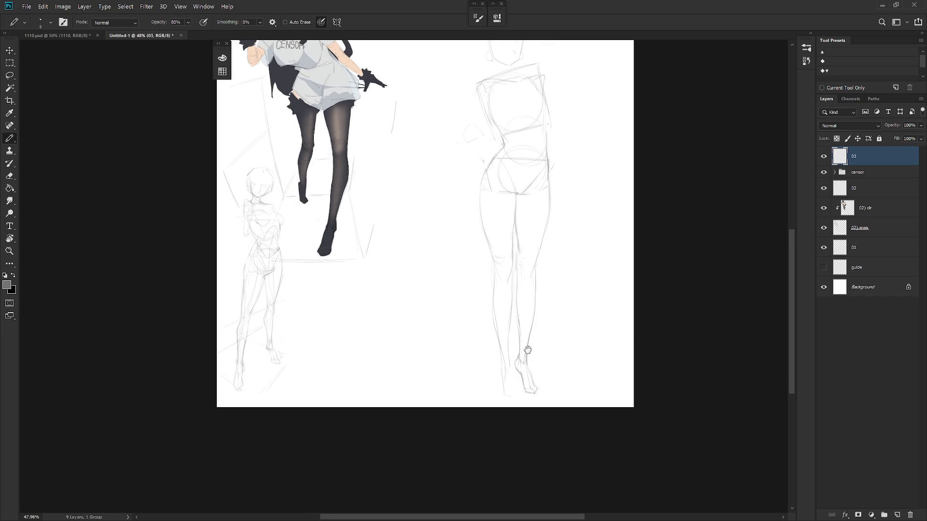
key(e)
key(b)
drag(495, 321, 505, 355)
key(e)
key(b)
key(e)
key(b)
drag(512, 287, 508, 342)
key(ctrl+z)
Draw the left ankle, the foot's inner edge and the right foot tapering to the toe.
drag(516, 369, 511, 388)
key(ctrl+z)
drag(500, 370, 503, 391)
drag(509, 367, 514, 391)
drag(524, 366, 530, 389)
scroll(534, 356, up, 2)
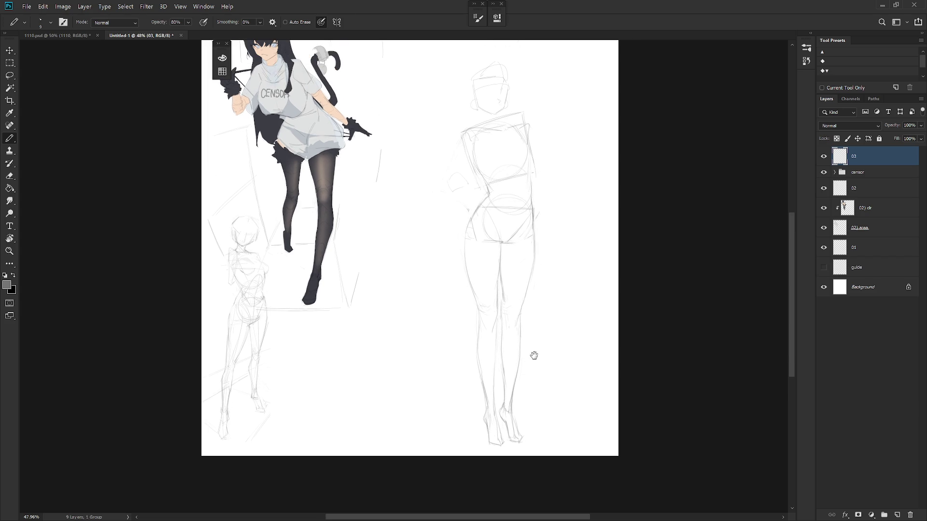
Lasso and delete the stray lines beside the right figure's arm.
scroll(549, 265, up, 1)
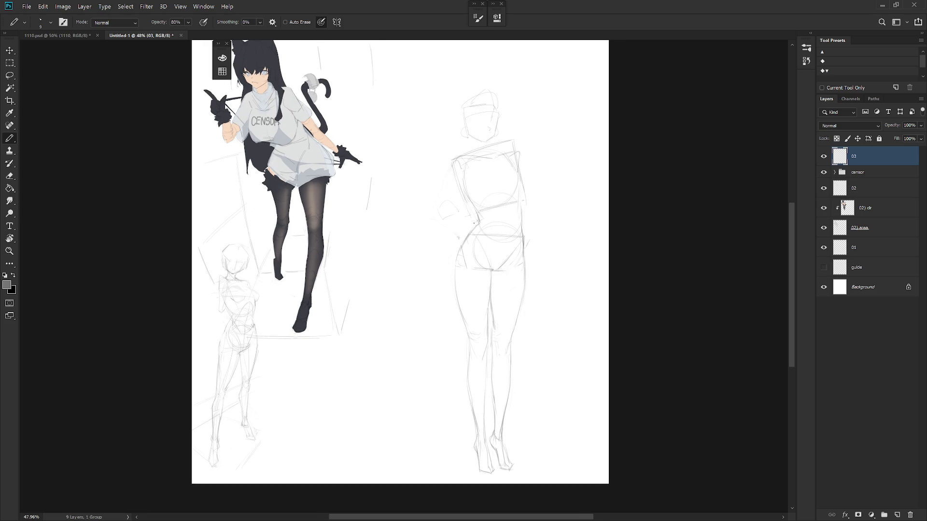
key(l)
mouse_move(450, 247)
mouse_down()
mouse_move(444, 193)
mouse_move(449, 247)
mouse_up()
key(Delete)
key(ctrl+d)
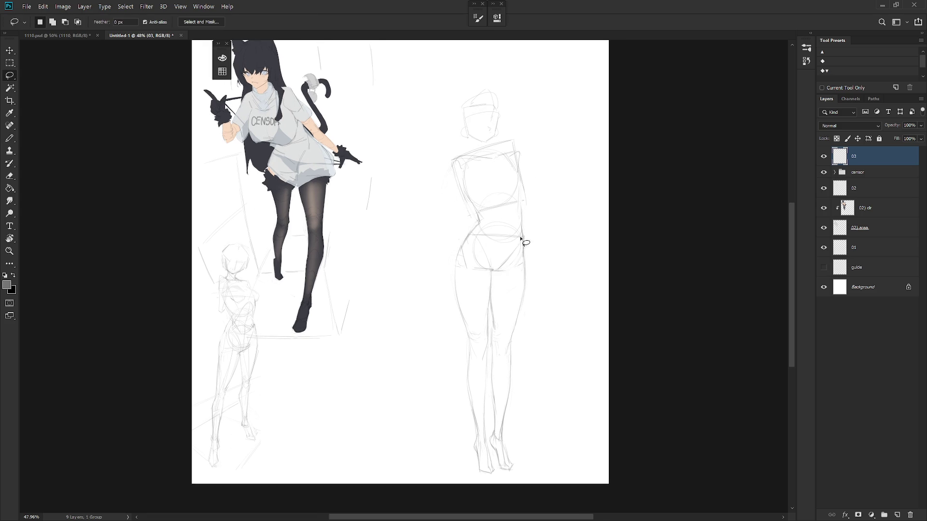
key(b)
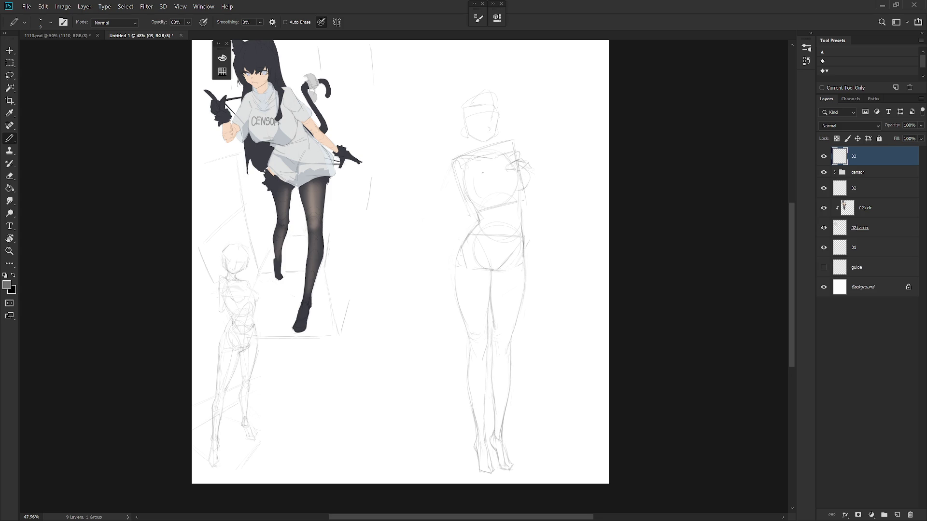
Sketch the lower chest curve and arm strokes, erasing and undoing as needed.
drag(475, 191, 493, 200)
key(ctrl+z)
key(shift+b)
key(e)
key(shift+b)
key(shift+b)
key(shift+b)
key(e)
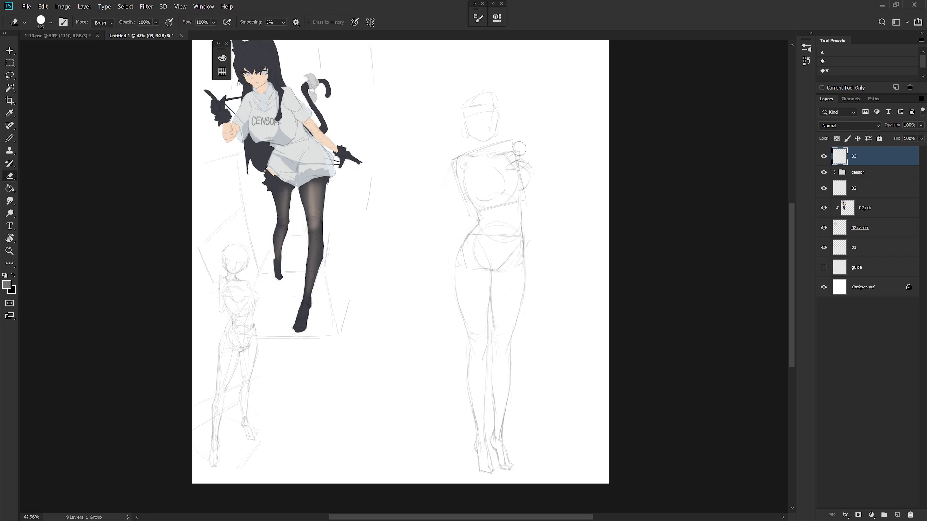
key(b)
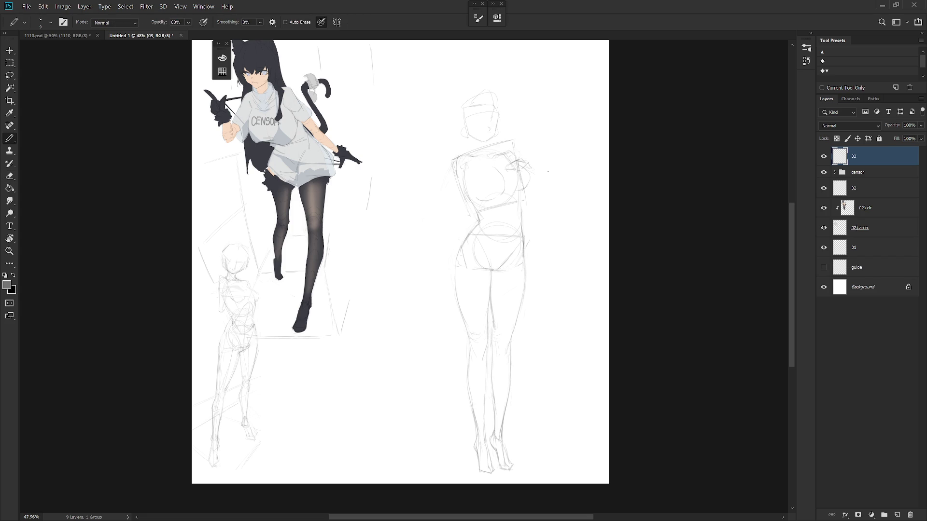
key(e)
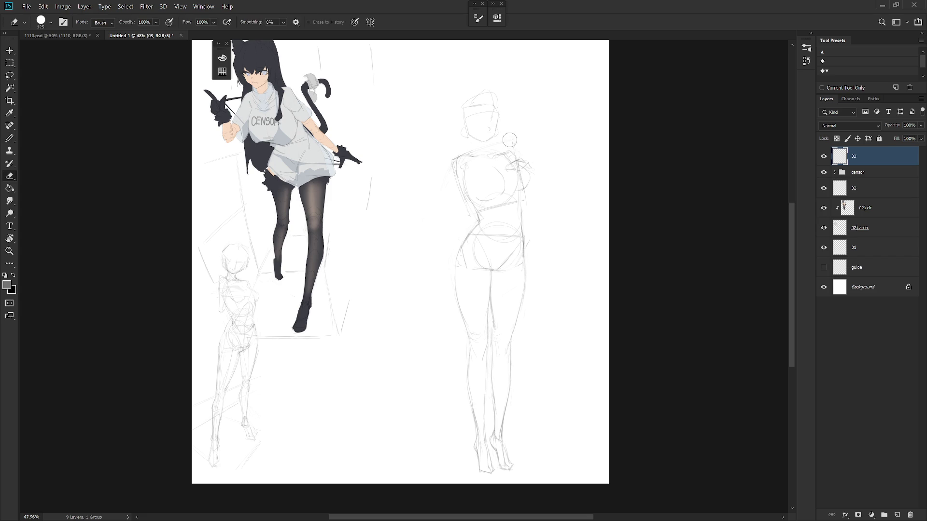
scroll(529, 309, down, 2)
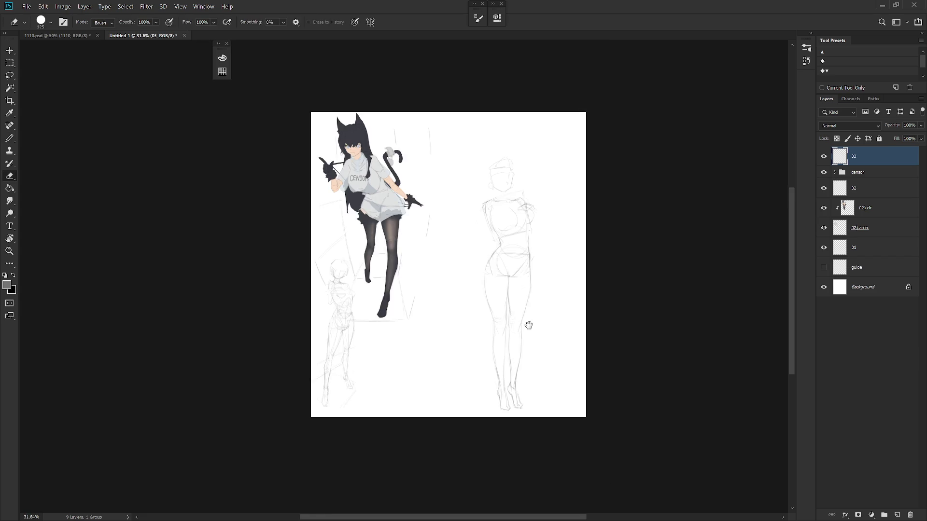
Pencil short strokes along the waist's right side and redraw the crotch line.
scroll(535, 234, up, 1)
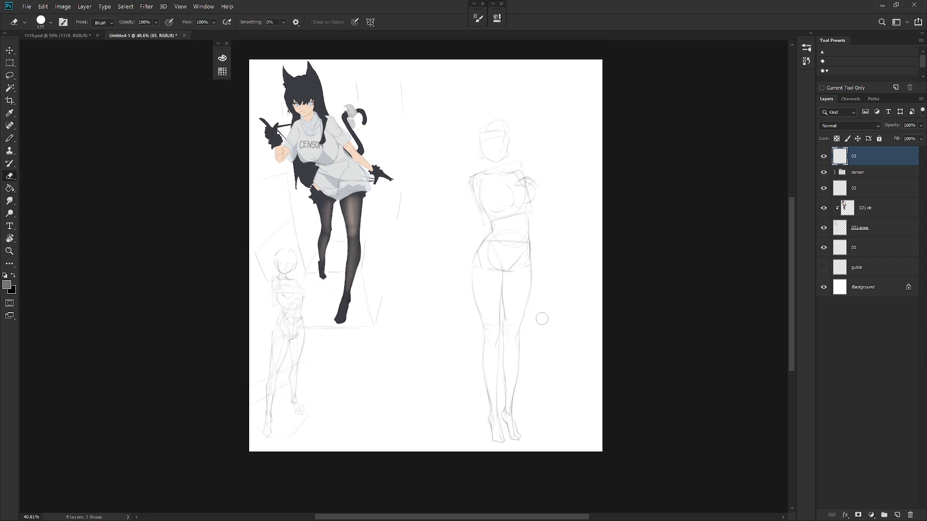
scroll(536, 227, up, 3)
key(b)
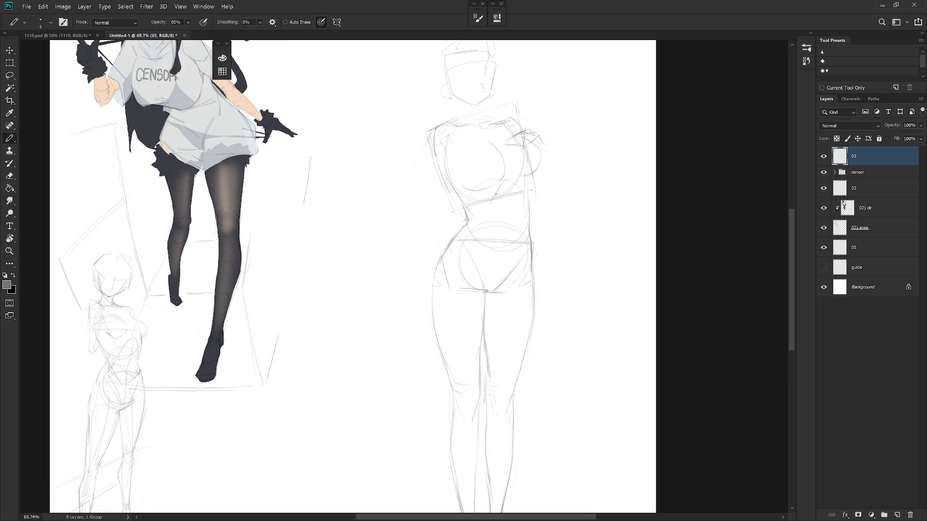
drag(523, 207, 519, 195)
drag(528, 228, 528, 210)
drag(500, 268, 491, 290)
scroll(568, 245, up, 2)
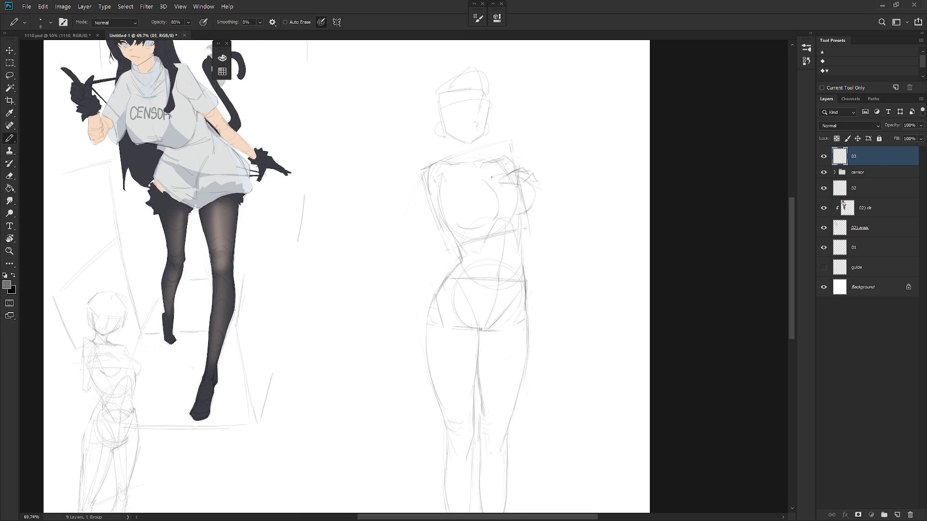
Reshape the right chest outline, then lasso the upper body and nudge it slightly down.
drag(533, 195, 522, 212)
drag(521, 227, 521, 271)
key(l)
mouse_move(452, 257)
mouse_down()
mouse_move(546, 129)
mouse_move(436, 257)
mouse_up()
key(ctrl+t)
drag(515, 220, 520, 241)
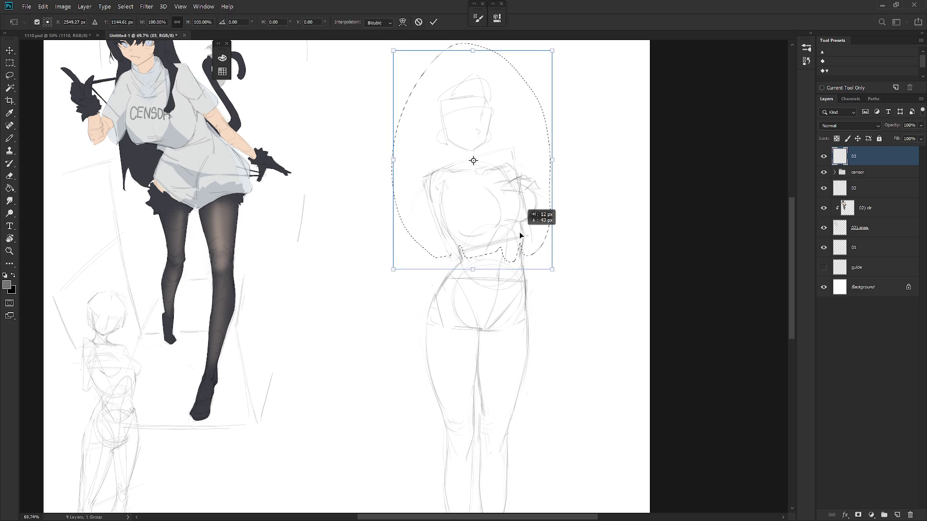
key(Return)
scroll(529, 259, down, 3)
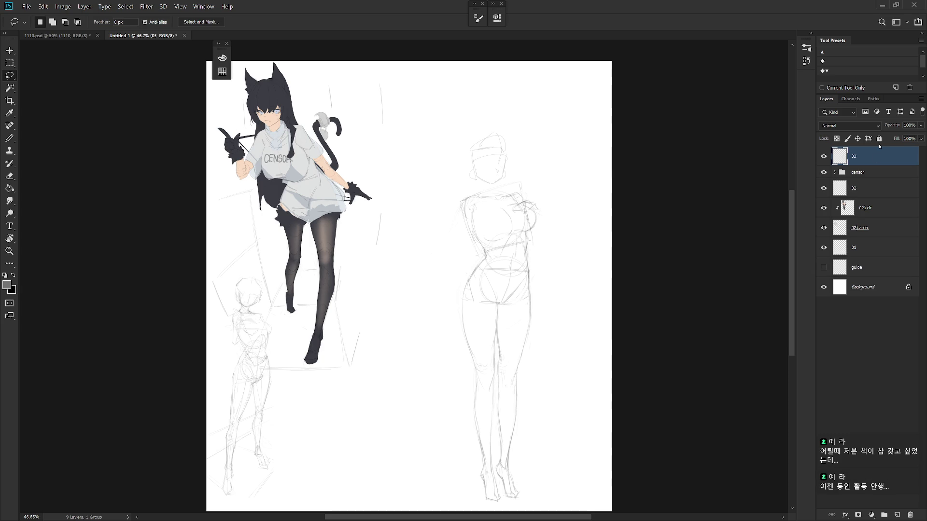
Add a faint pencil line along the figure's left torso edge.
scroll(507, 229, up, 1)
key(b)
mouse_move(458, 213)
mouse_down()
mouse_move(465, 264)
mouse_move(484, 258)
mouse_up()
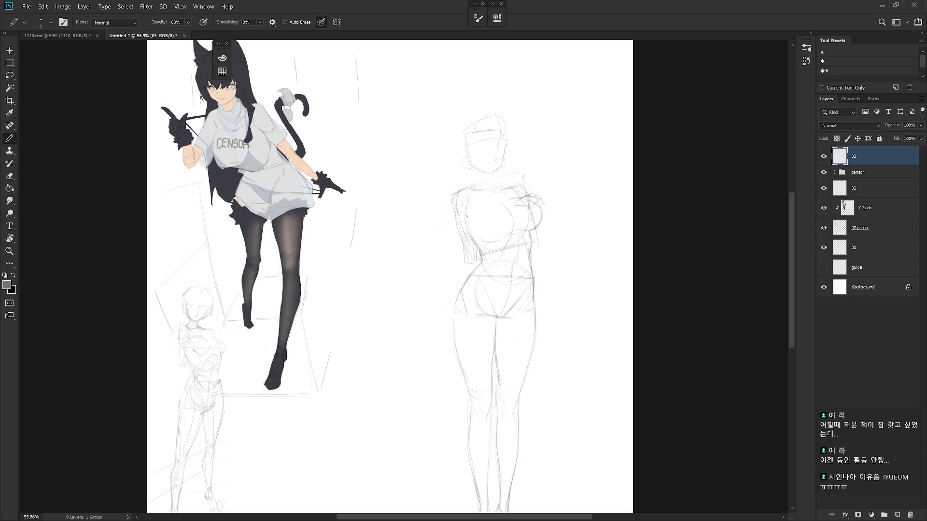
Cycle among the Eraser, Pencil, Smudge and Brush tools while reviewing the torso.
key(e)
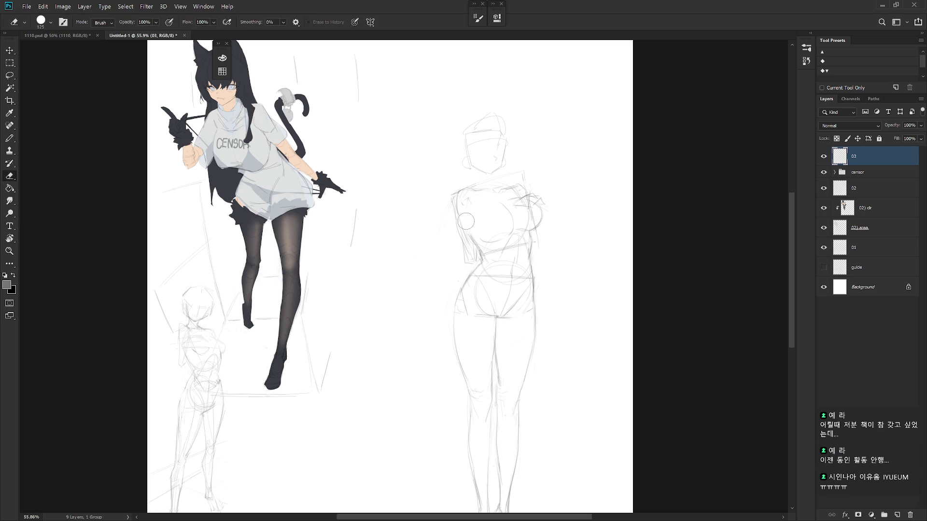
key(b)
key(e)
key(b)
key(e)
key(b)
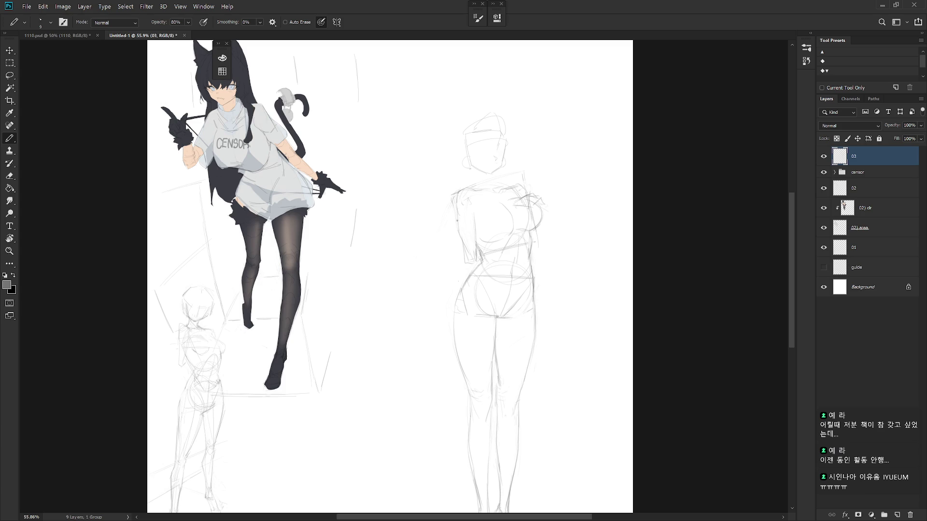
key(e)
key(b)
key(e)
key(b)
key(e)
key(b)
key(e)
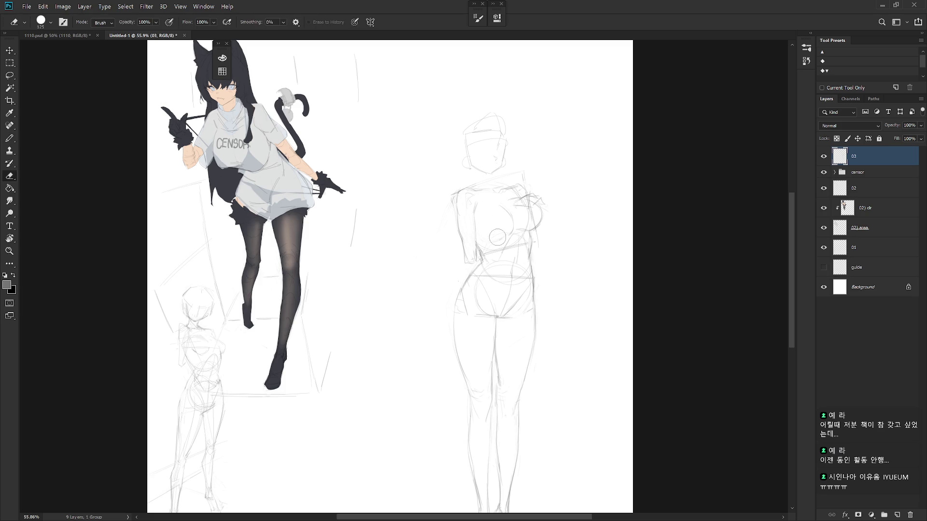
key(b)
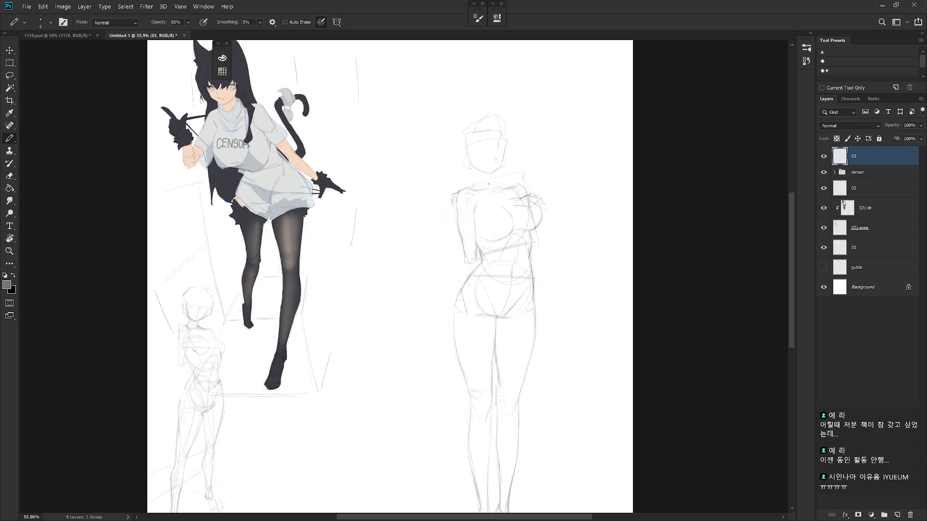
key(r)
key(e)
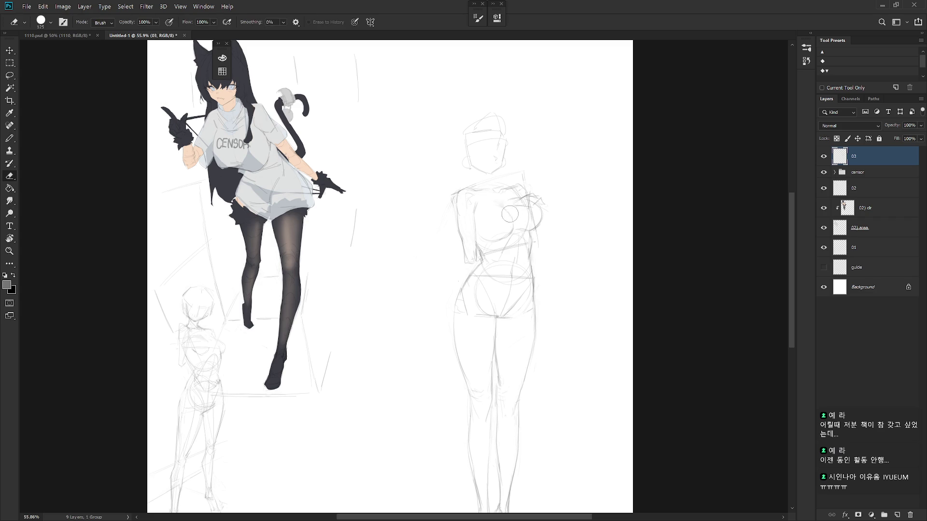
key(b)
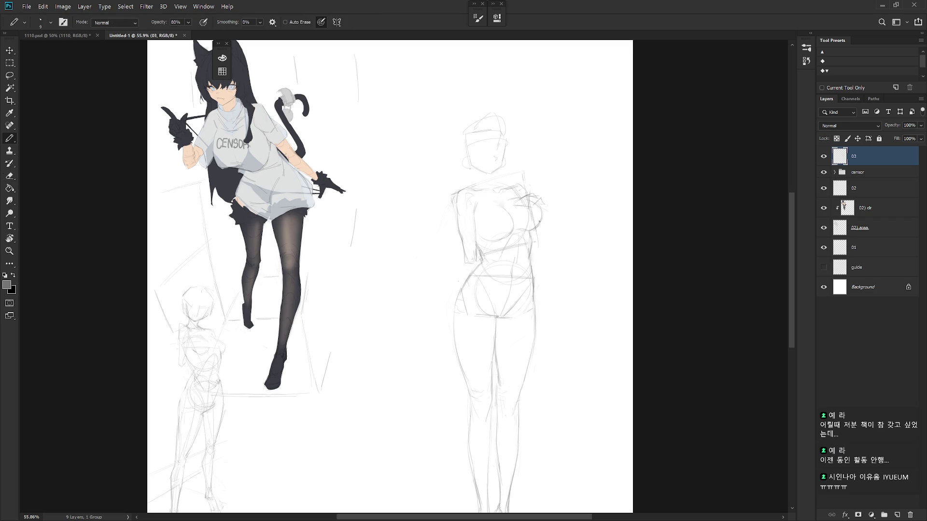
key(e)
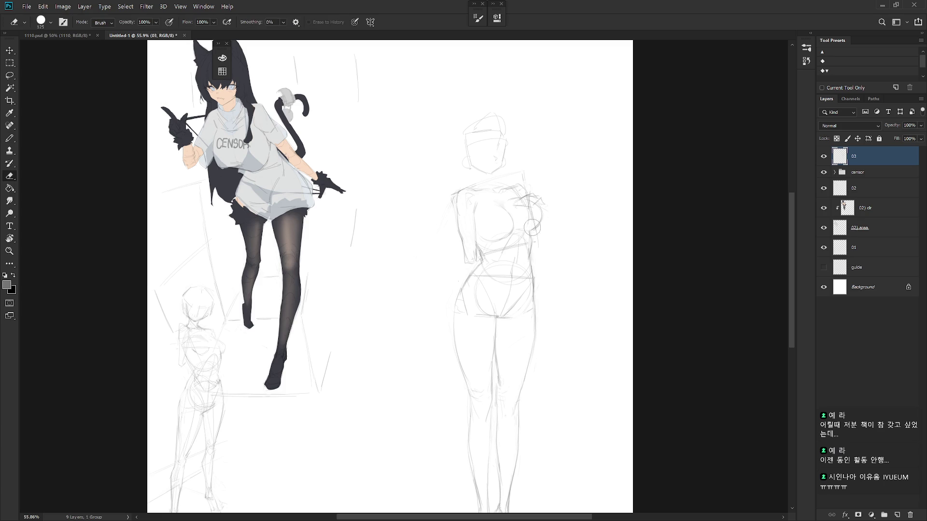
key(b)
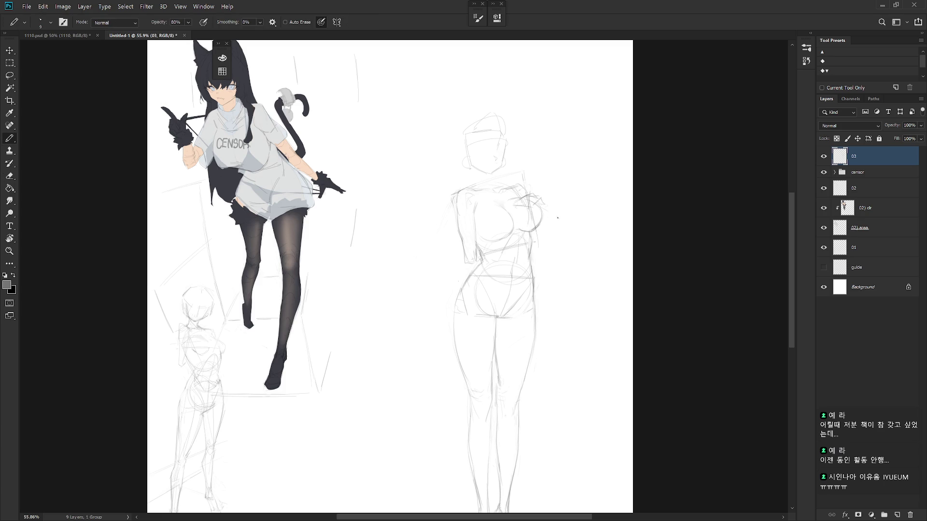
key(shift+b)
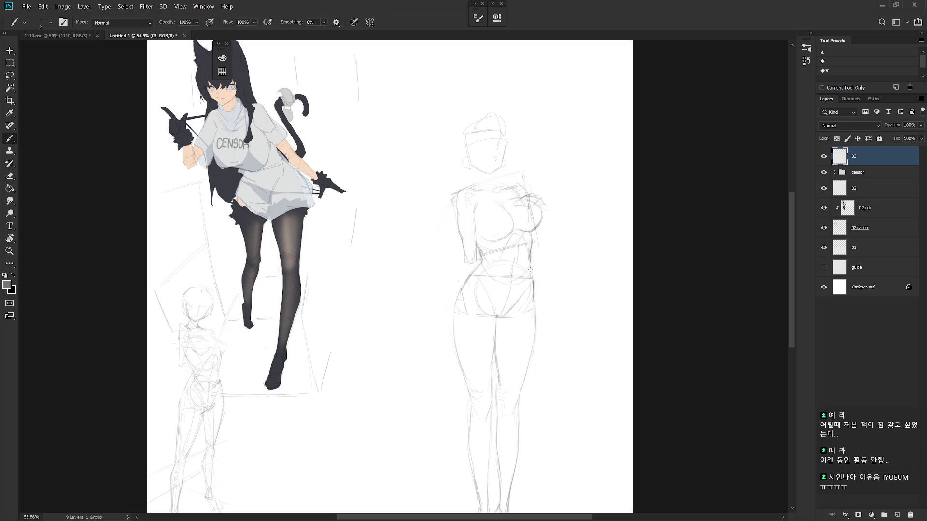
Zoom out to see more of the drawing while switching between Eraser and Brush.
scroll(550, 263, down, 3)
mouse_move(544, 249)
mouse_down()
mouse_move(567, 257)
mouse_move(549, 254)
mouse_up()
key(e)
key(b)
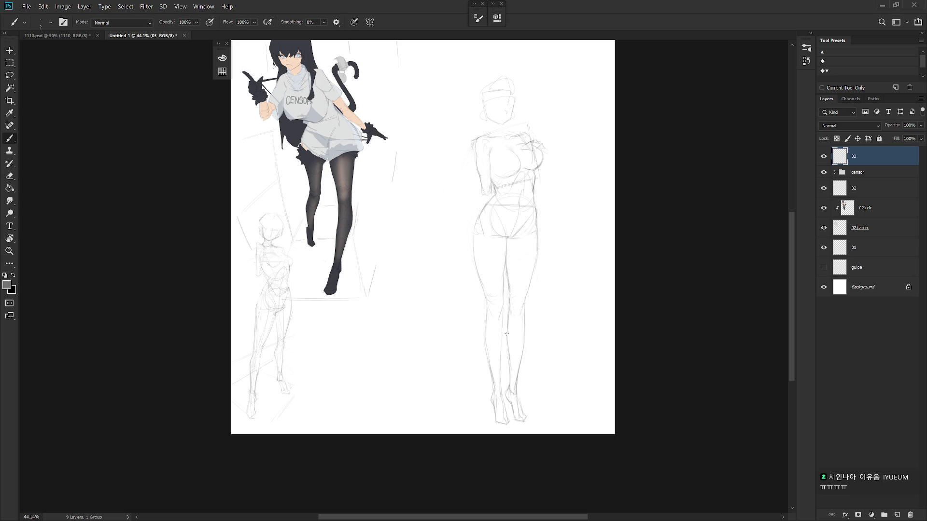
key(e)
key(shift+b)
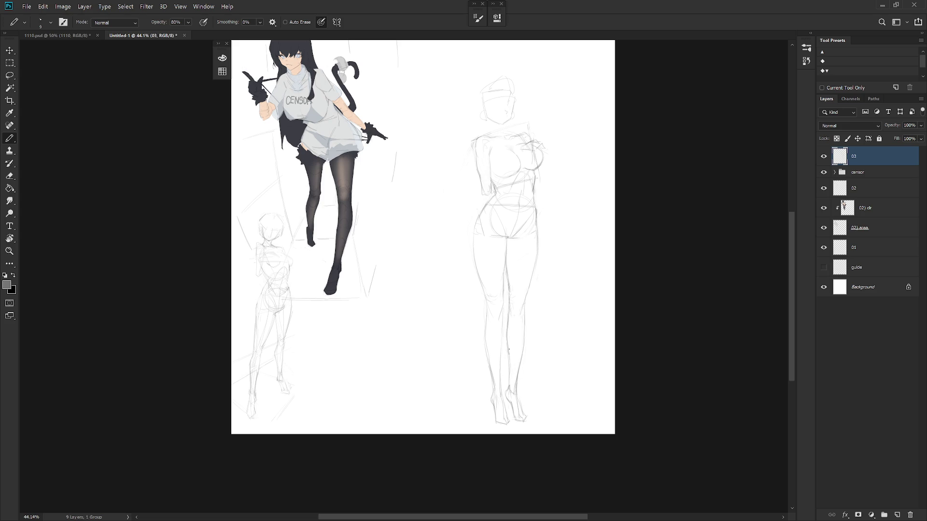
key(e)
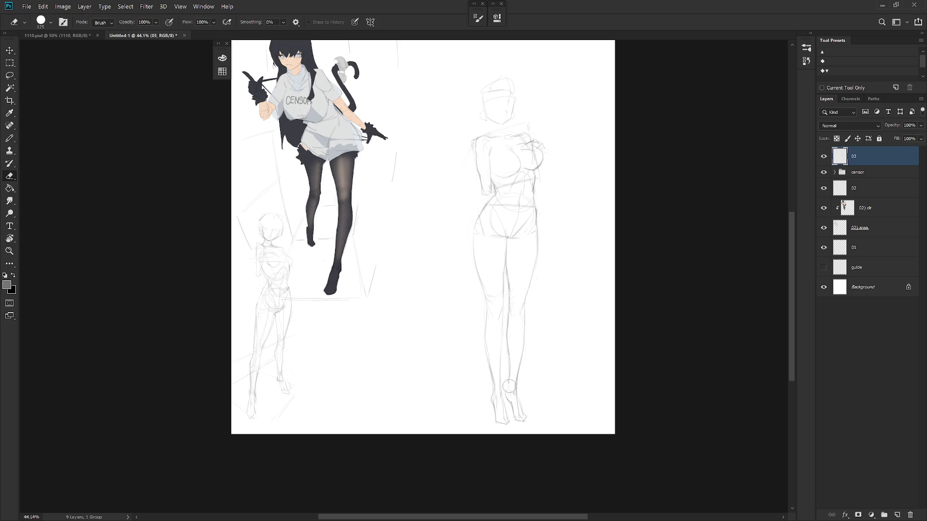
key(b)
key(shift+b)
key(shift+b)
key(shift+b)
key(shift+b)
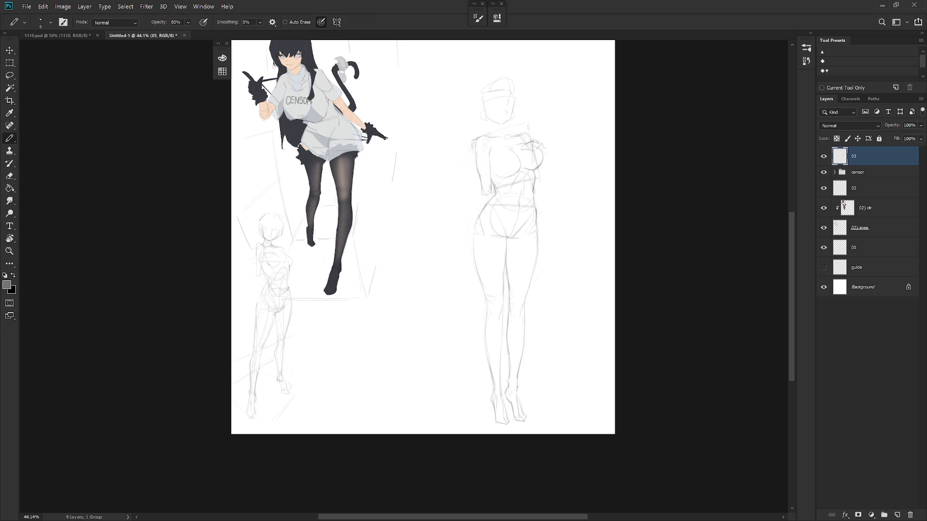
Set the Pencil to 80% opacity and add a faint line along the right leg contour.
scroll(548, 366, down, 3)
key(shift+b)
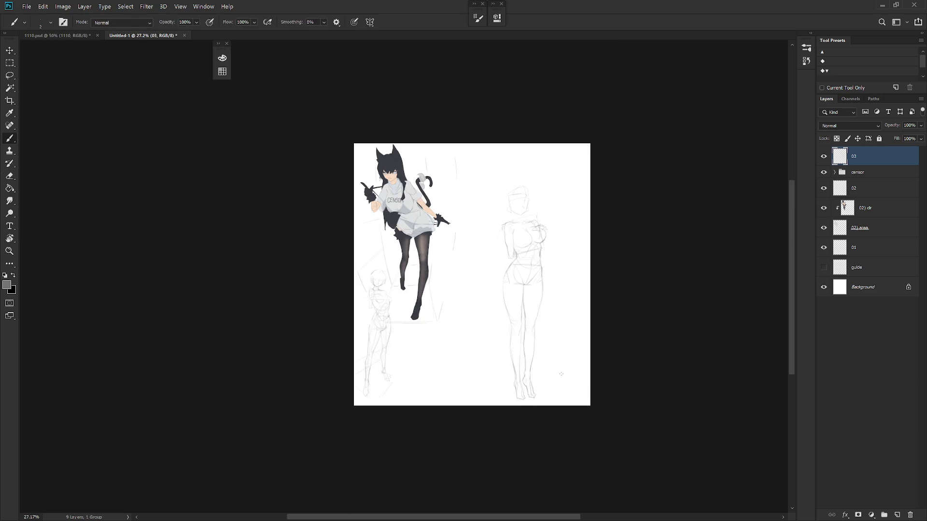
scroll(564, 372, up, 5)
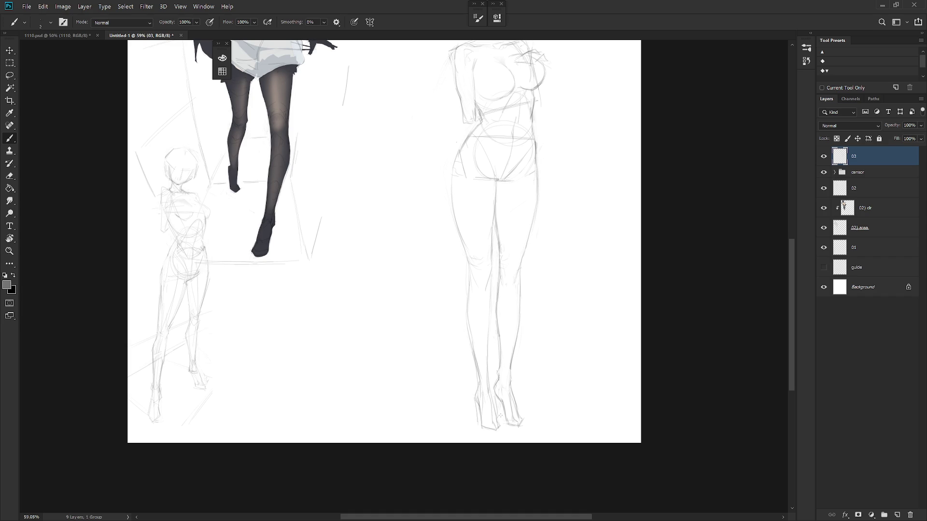
scroll(531, 391, down, 2)
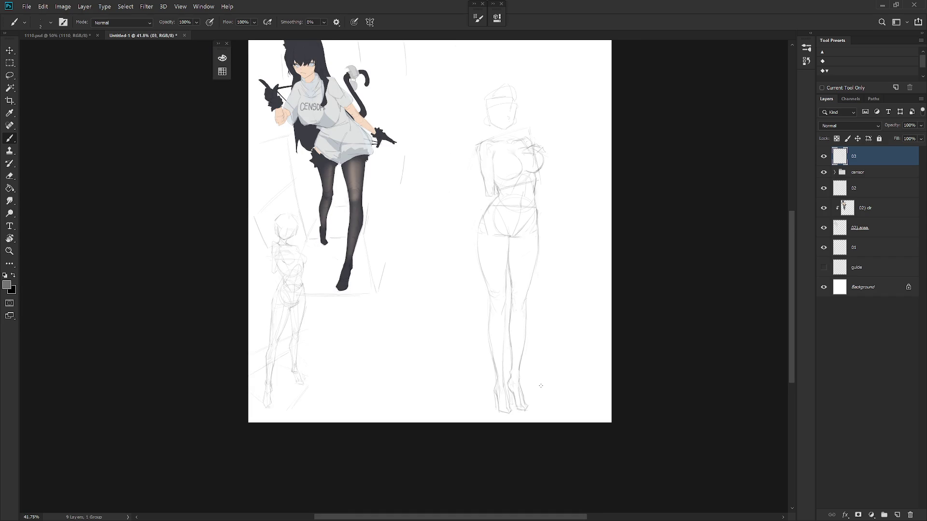
scroll(538, 302, up, 1)
key(shift+b)
key(8)
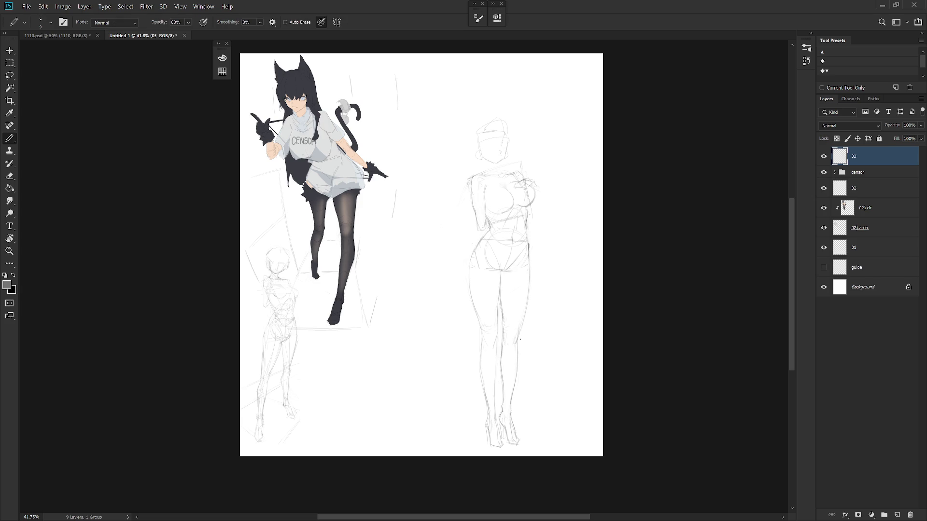
drag(519, 343, 518, 365)
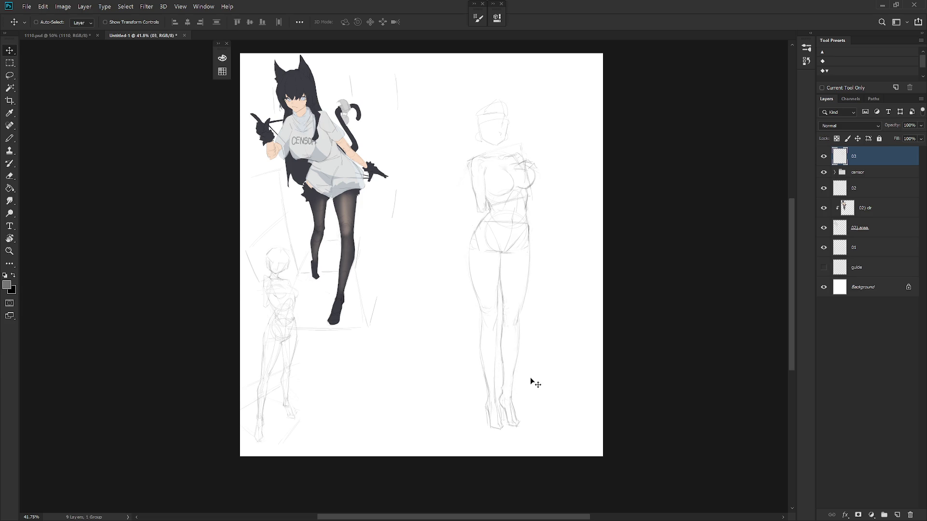
Sketch faint pencil lines down the figure's left shin.
scroll(528, 370, up, 3)
key(e)
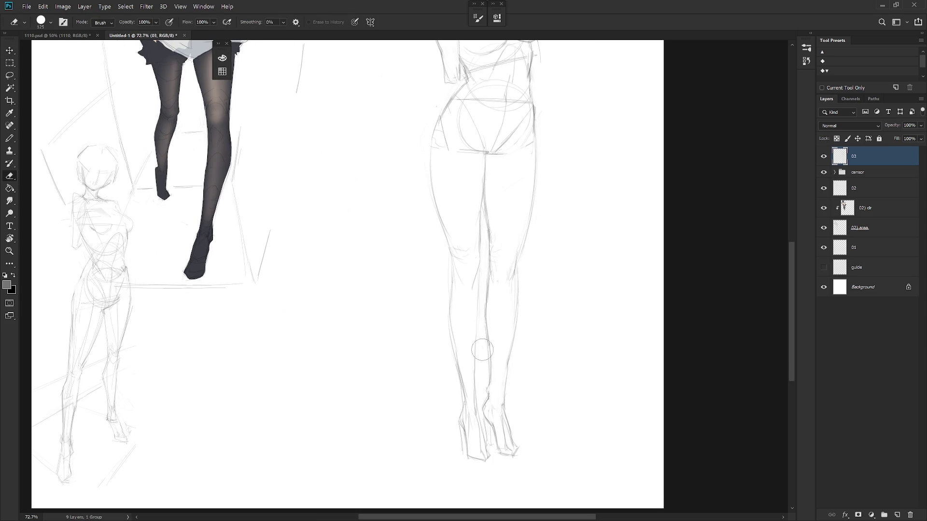
key(b)
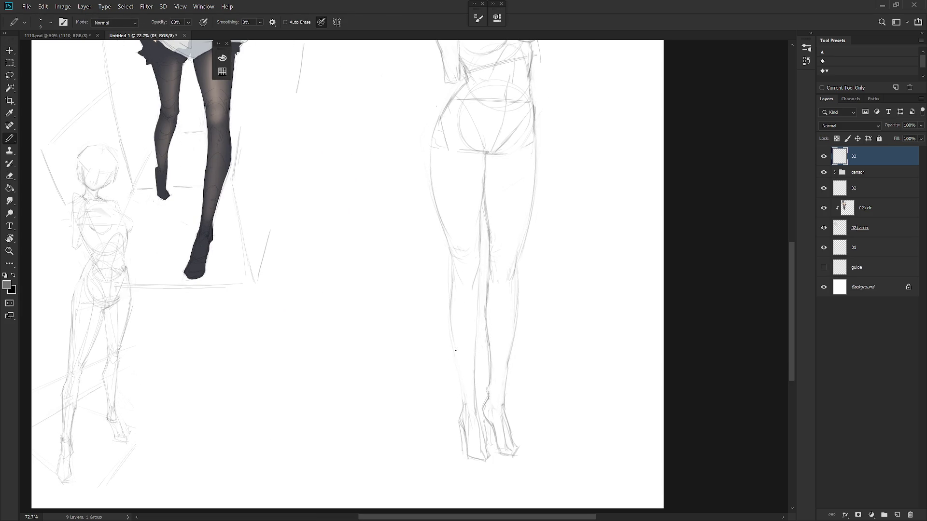
scroll(497, 349, down, 3)
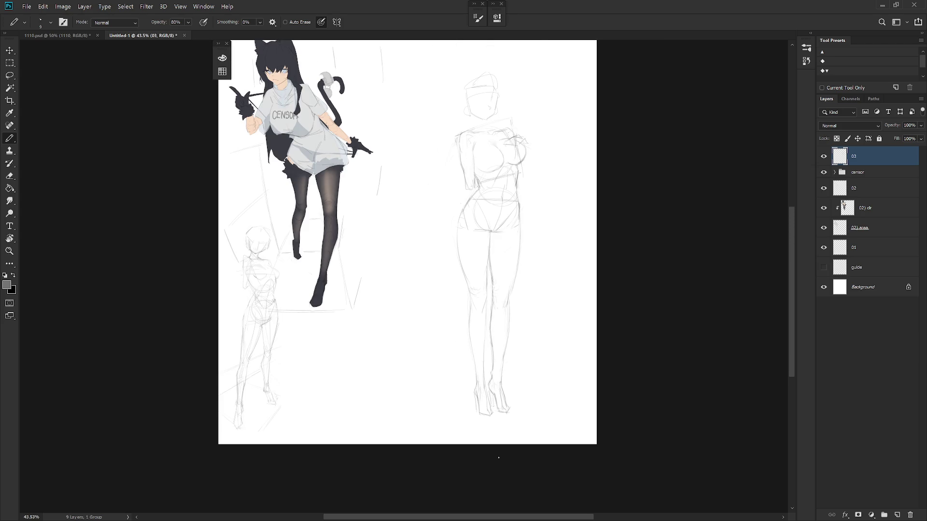
scroll(502, 391, up, 1)
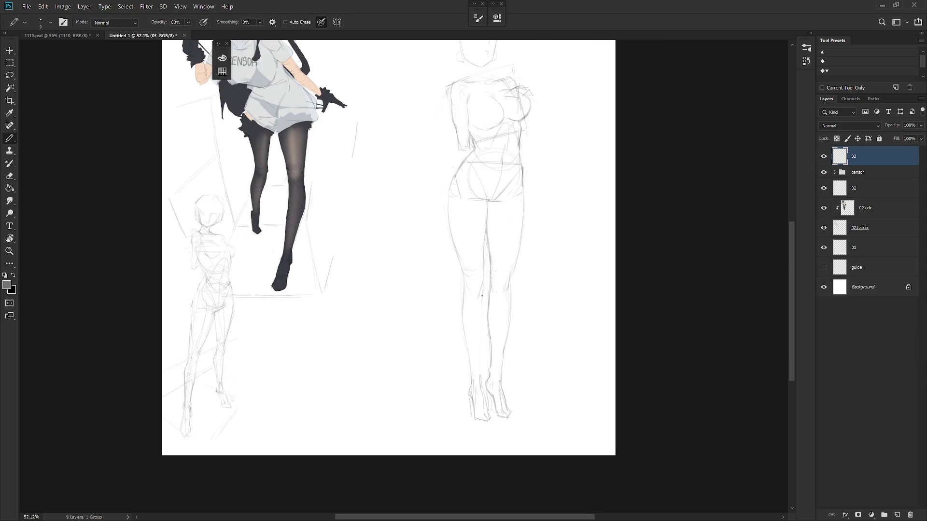
drag(479, 355, 483, 391)
Add a pencil stroke along the right figure's inner leg.
scroll(513, 364, down, 5)
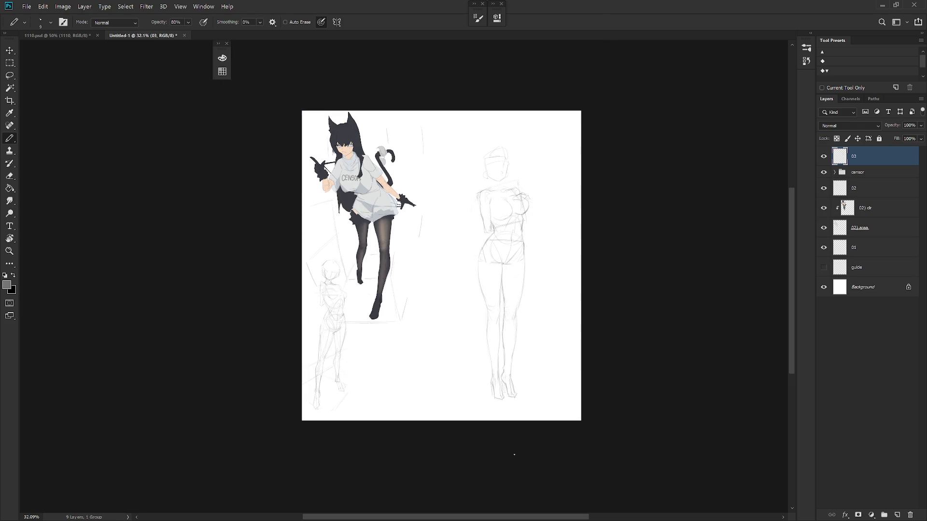
scroll(524, 290, up, 4)
key(e)
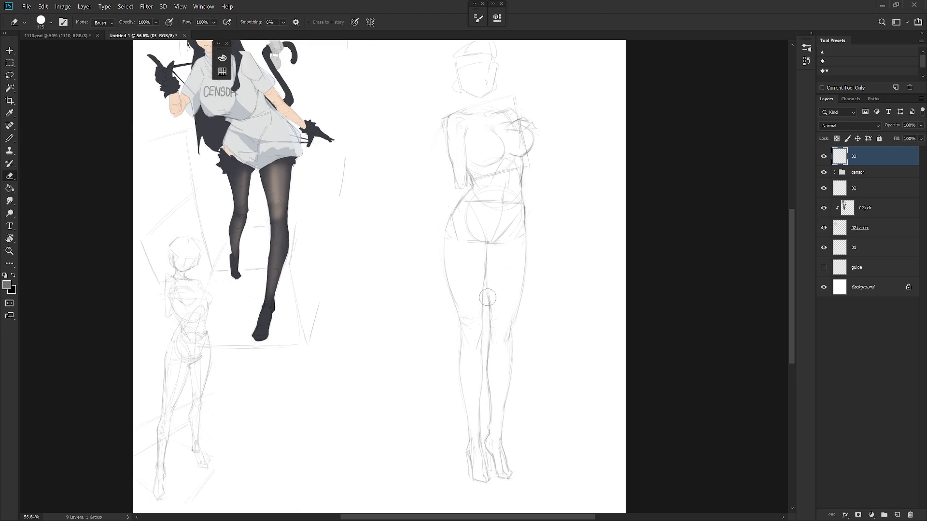
key(b)
key(e)
key(b)
drag(484, 282, 482, 312)
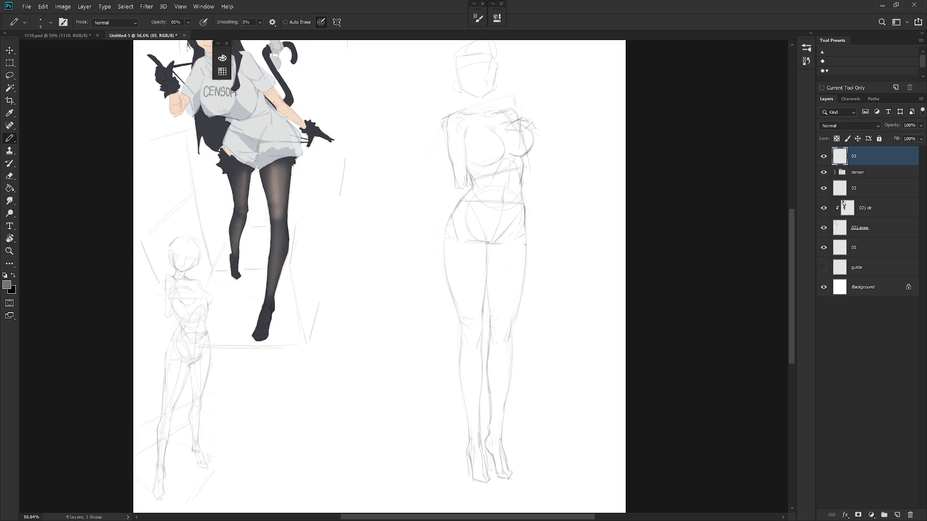
Zoom the view out to see the whole page.
scroll(524, 243, down, 2)
key(e)
key(b)
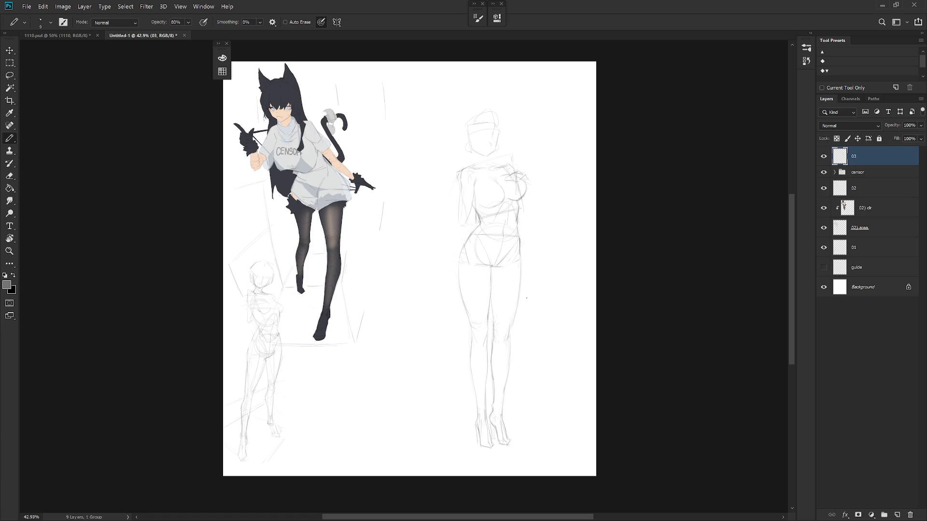
key(e)
key(b)
mouse_move(539, 321)
mouse_down()
mouse_move(543, 342)
mouse_move(523, 321)
mouse_up()
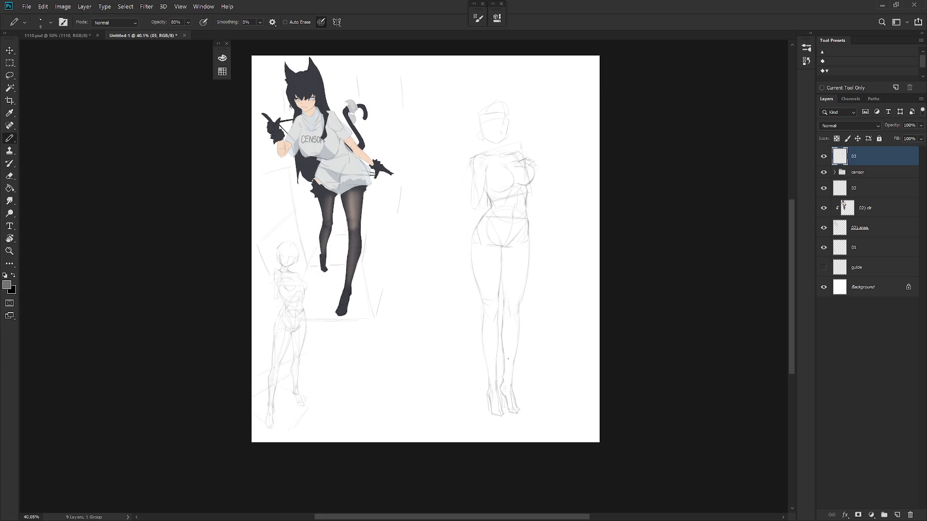
Lasso the right figure's legs, clear them and drop the selection.
key(l)
drag(532, 237, 586, 393)
key(ctrl+d)
key(b)
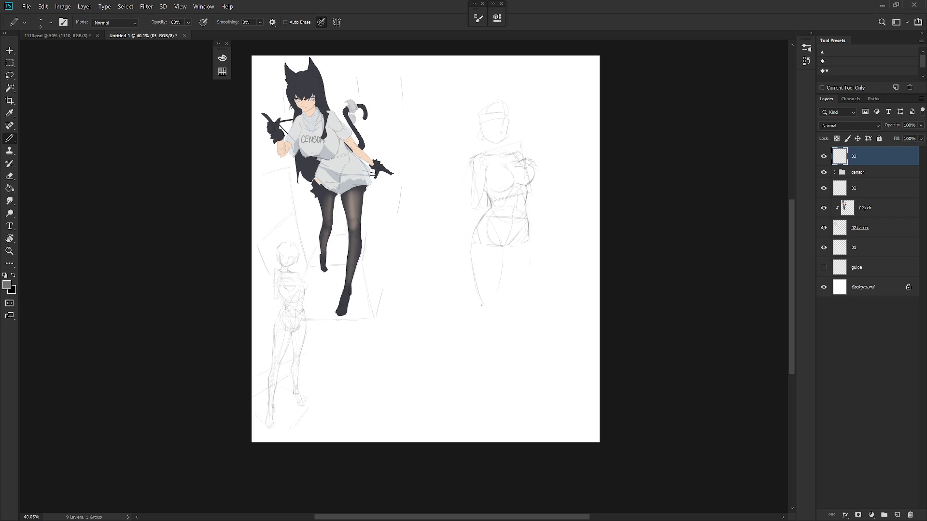
Sketch and erase a few short lines on the figure's lower body.
mouse_move(527, 249)
mouse_down()
mouse_move(511, 291)
mouse_move(491, 291)
mouse_up()
key(e)
key(b)
key(e)
drag(478, 257, 470, 298)
key(b)
key(e)
key(b)
mouse_move(523, 265)
mouse_down()
mouse_move(513, 299)
mouse_move(526, 275)
mouse_up()
Revert in History to the Pencil state before the legs were cleared, then zoom in.
click(806, 48)
click(754, 192)
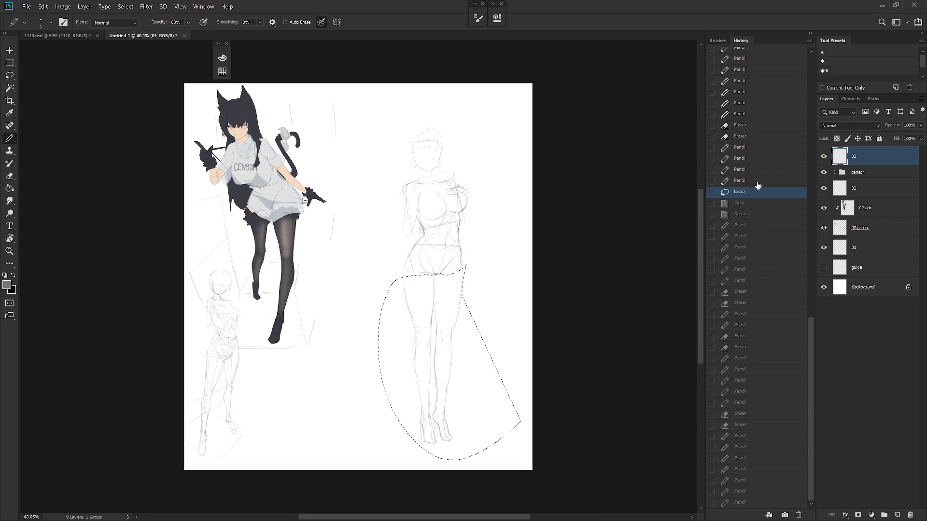
click(756, 182)
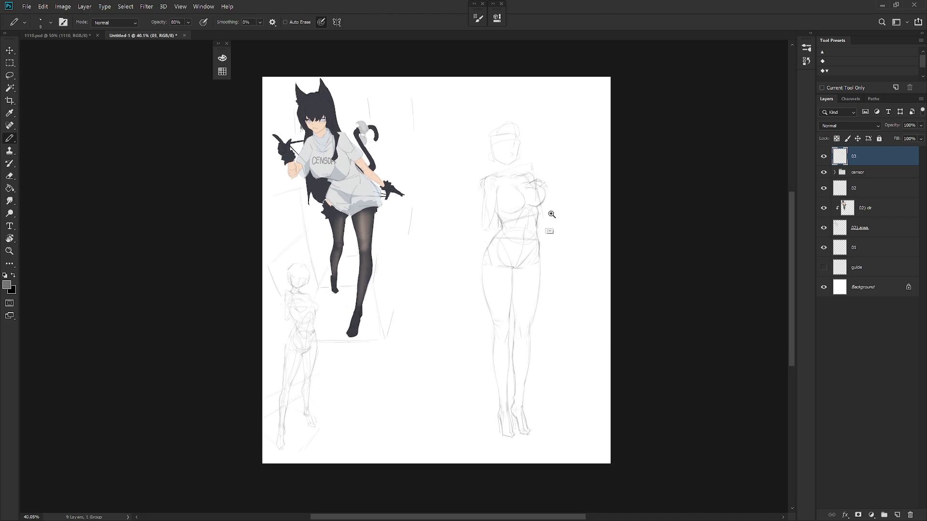
drag(545, 219, 559, 189)
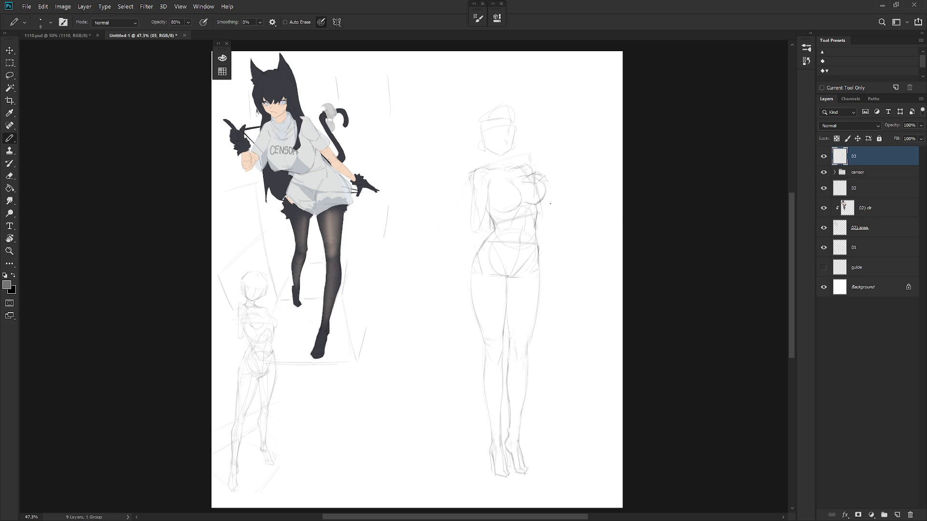
Redraw the right-arm line, undoing the first try and erasing part of it.
mouse_move(548, 212)
mouse_down()
mouse_move(562, 191)
mouse_move(559, 228)
mouse_move(565, 214)
mouse_up()
key(ctrl+z)
key(e)
key(b)
key(e)
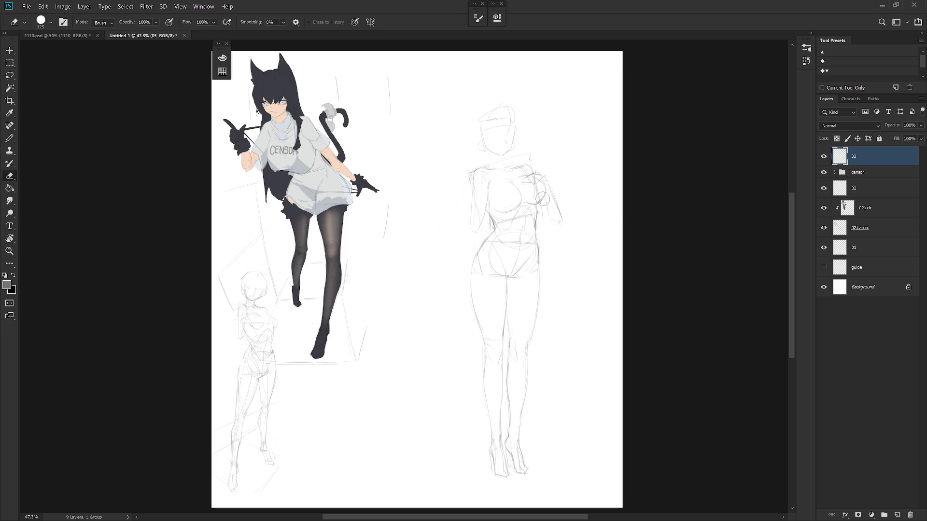
key(b)
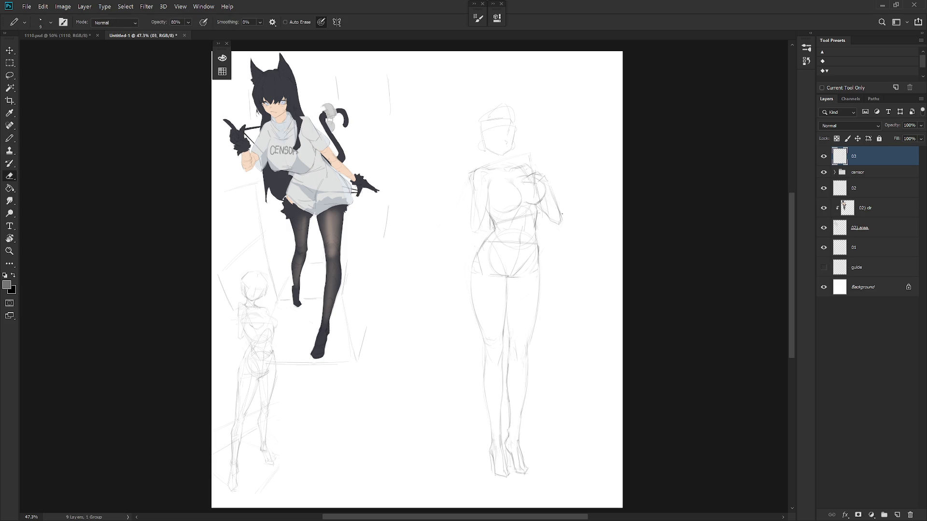
key(e)
drag(561, 220, 556, 192)
key(b)
key(e)
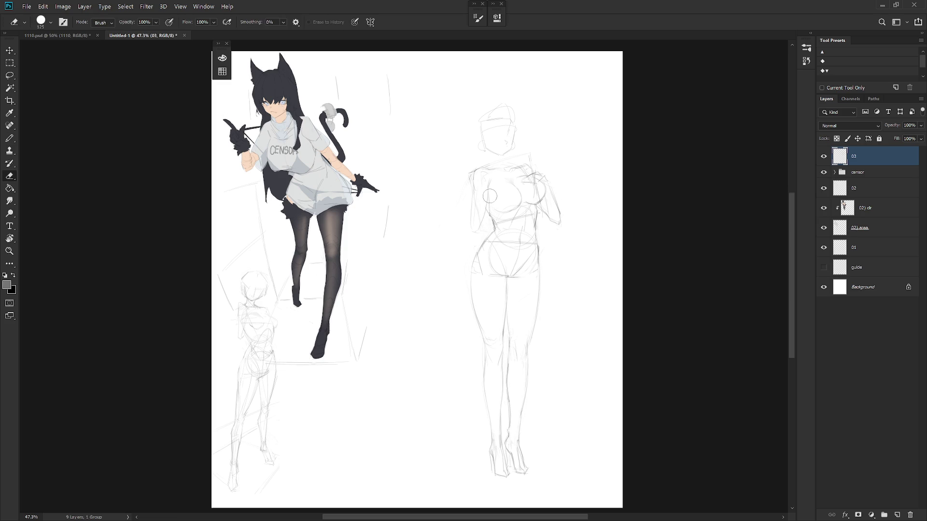
key(b)
key(e)
key(b)
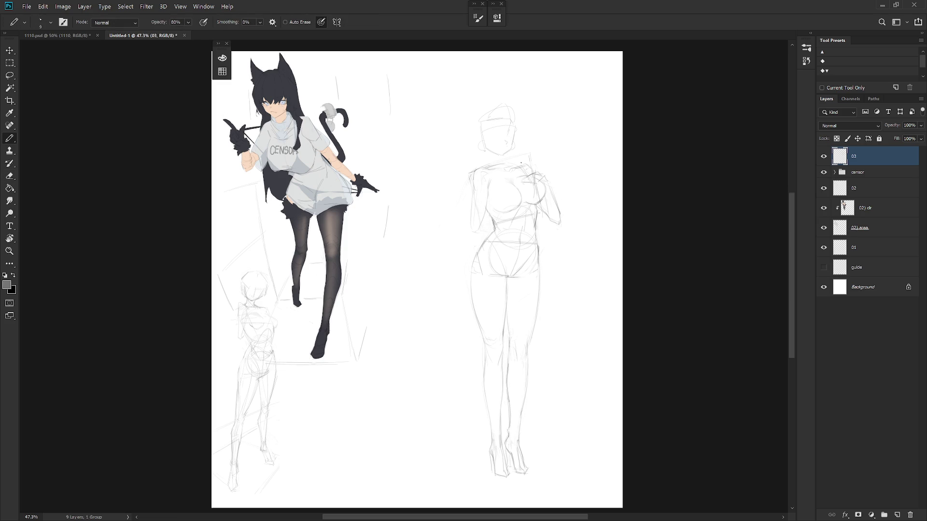
Lasso the head and shift it right with Free Transform.
key(l)
mouse_move(519, 152)
mouse_down()
mouse_move(512, 157)
mouse_move(520, 144)
mouse_move(507, 140)
mouse_up()
key(ctrl+t)
key(Return)
key(b)
Add a short Brush stroke at the neck, then bring up the Save As dialog.
key(shift+b)
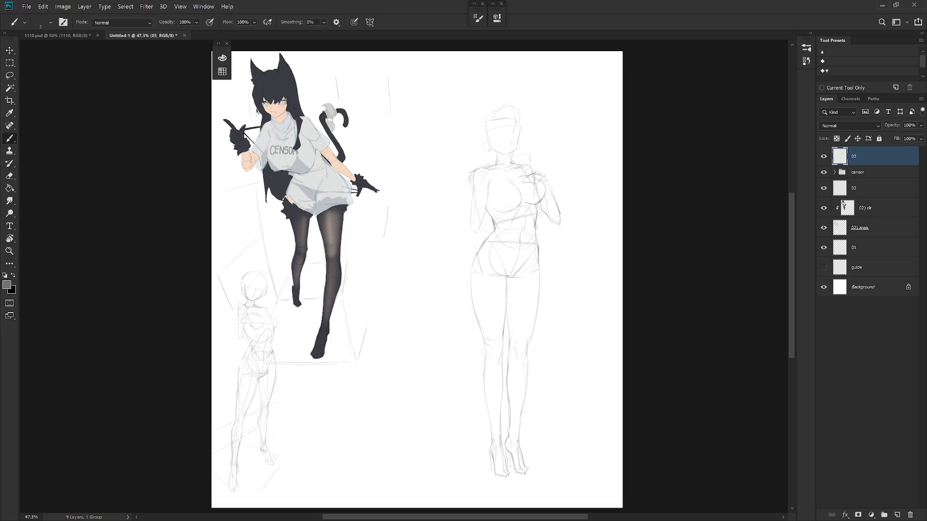
drag(498, 157, 498, 162)
scroll(560, 314, down, 3)
scroll(556, 386, up, 3)
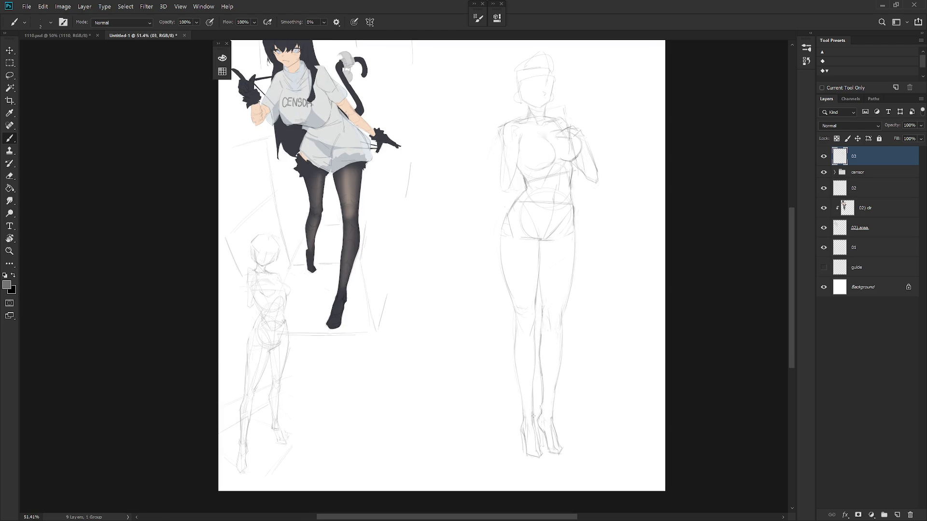
key(ctrl+s)
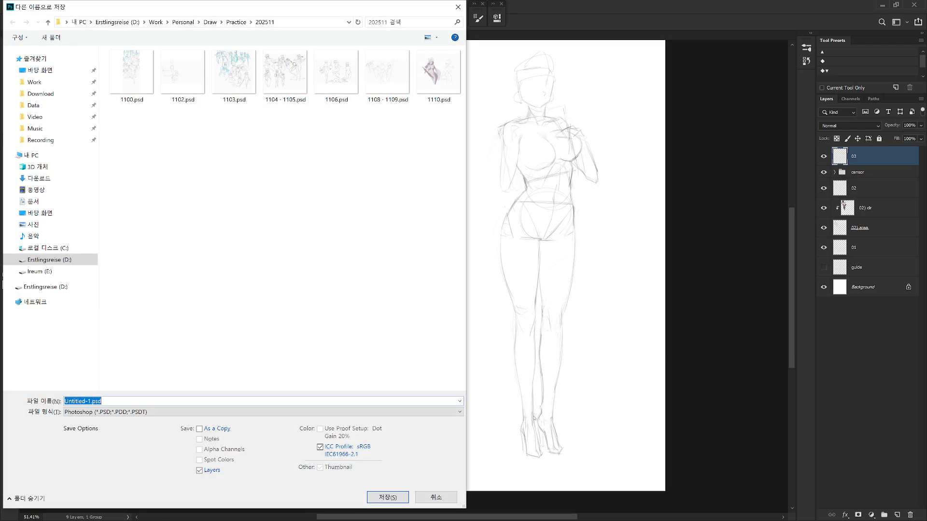
Save the sketch as 1111.psd, then view 1110.psd and switch back.
text(1111)
key(Return)
key(Return)
key(ctrl+Tab)
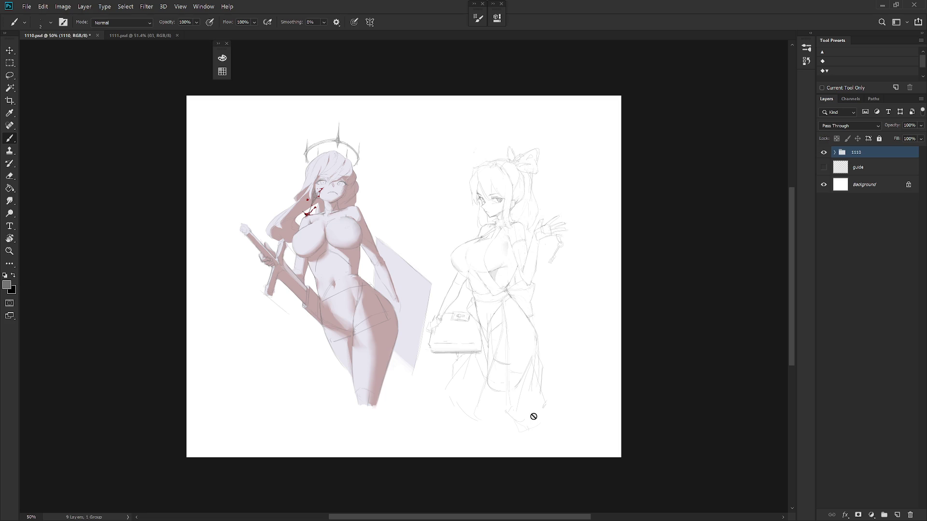
key(ctrl+Tab)
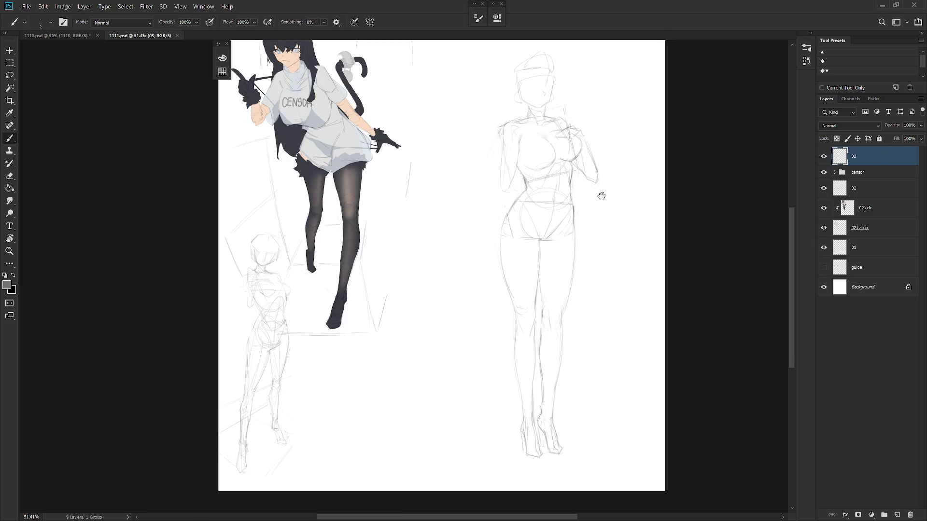
Touch up the pencil lines at the right figure's waist, alternating Pencil and Eraser.
drag(631, 190, 623, 216)
key(e)
key(b)
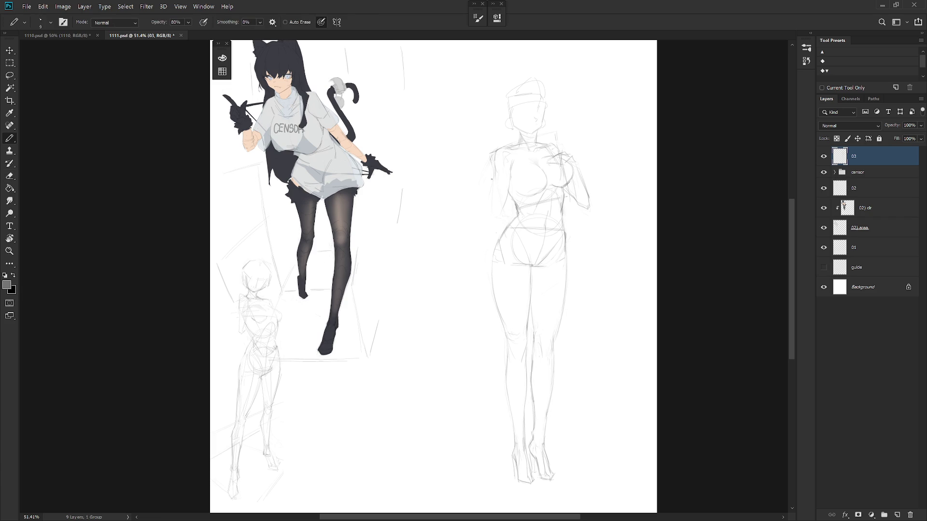
key(e)
key(b)
key(e)
key(b)
key(e)
key(b)
key(e)
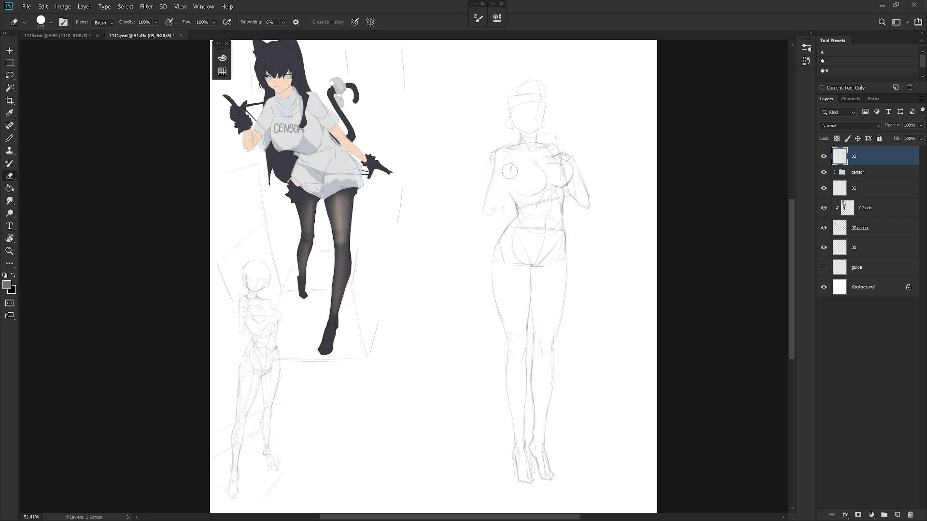
key(b)
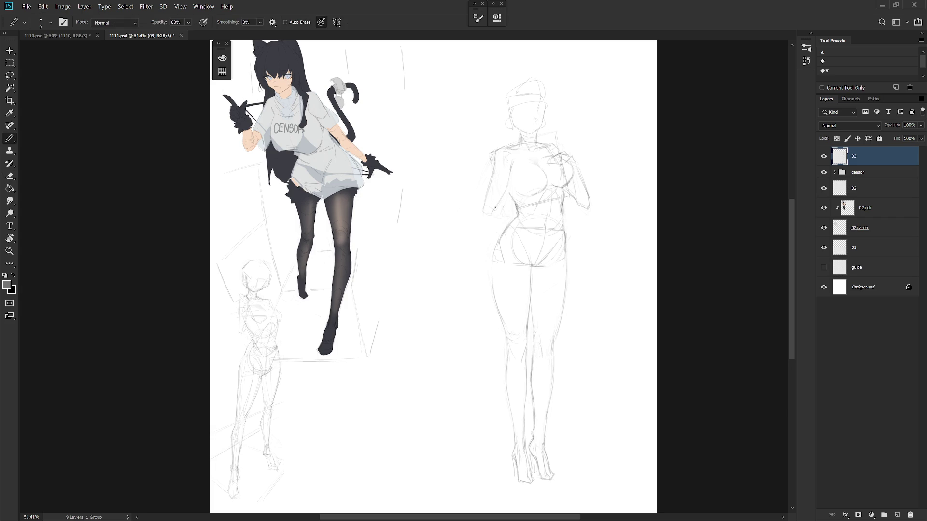
key(b)
key(e)
drag(523, 186, 514, 210)
key(b)
key(e)
key(b)
Draw the inner thigh line on the right figure and clean up nearby strokes.
key(e)
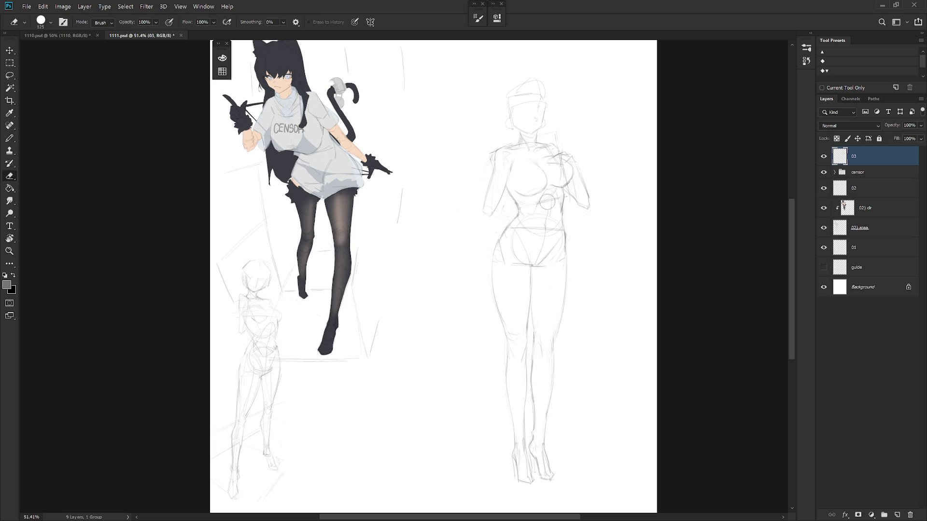
key(b)
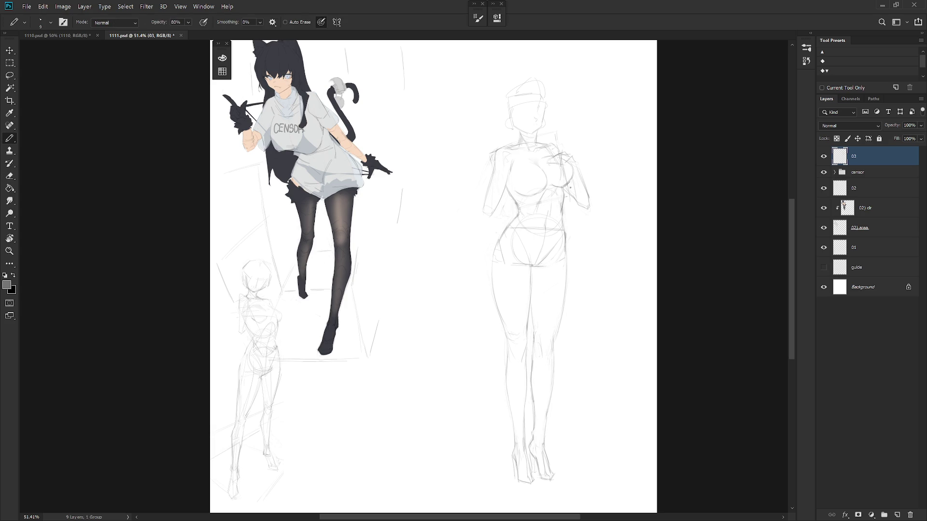
key(e)
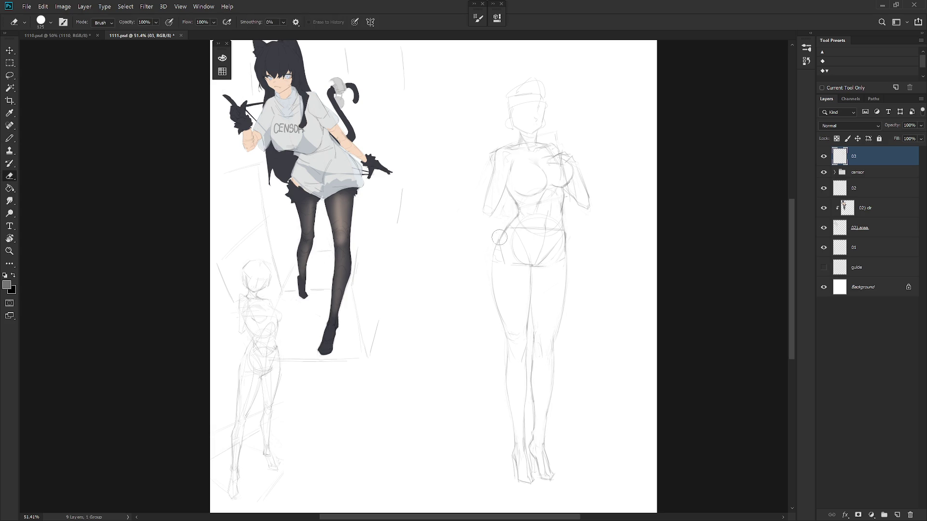
key(b)
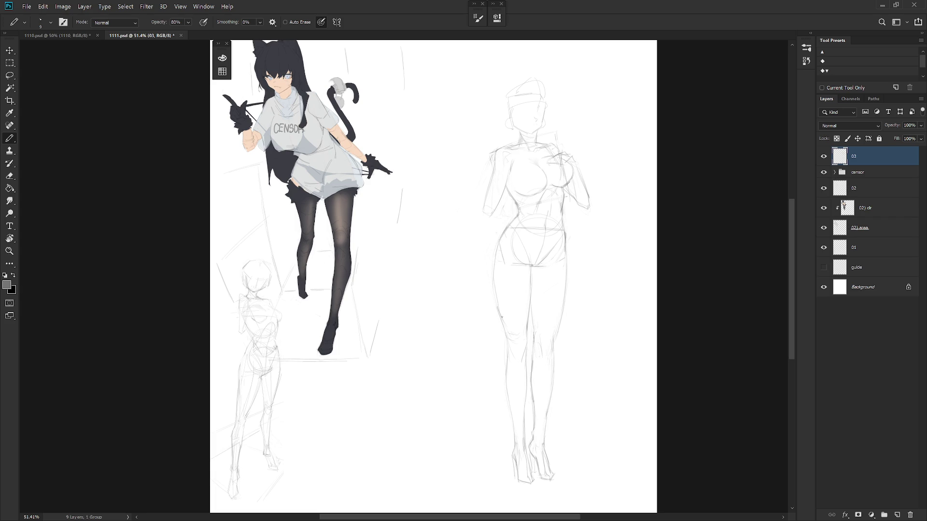
key(e)
key(b)
key(e)
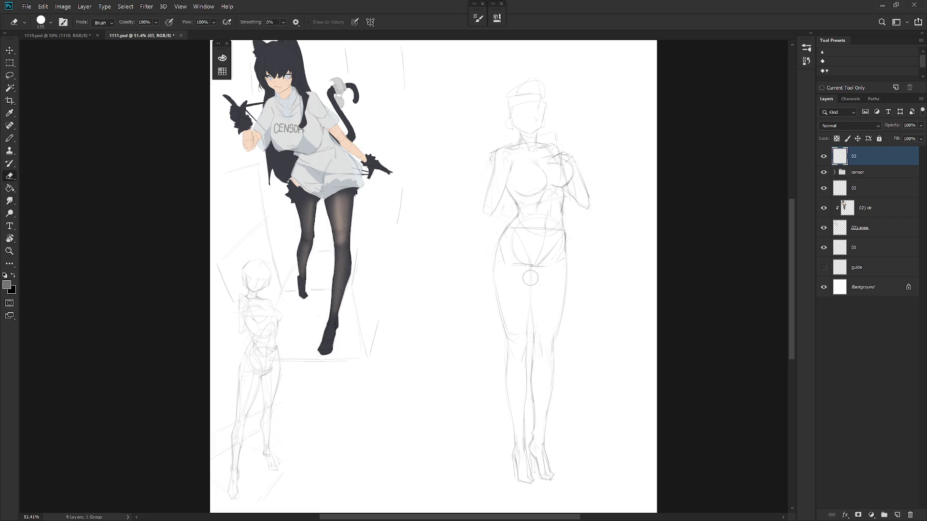
key(b)
drag(530, 316, 527, 332)
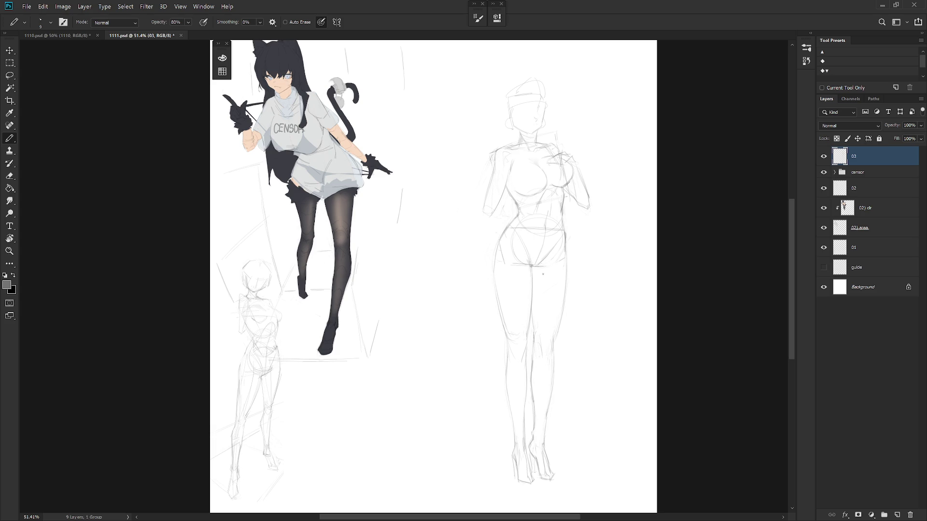
scroll(595, 288, down, 5)
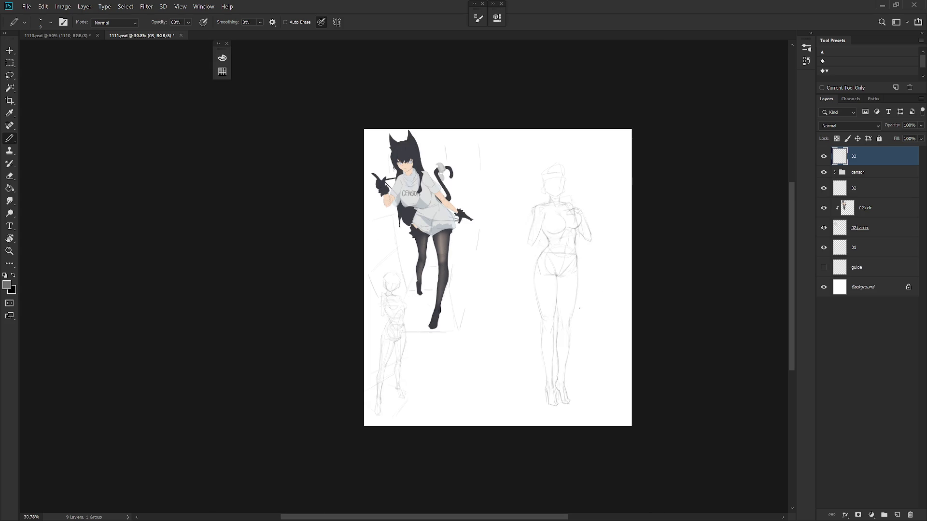
scroll(582, 302, up, 2)
key(e)
key(b)
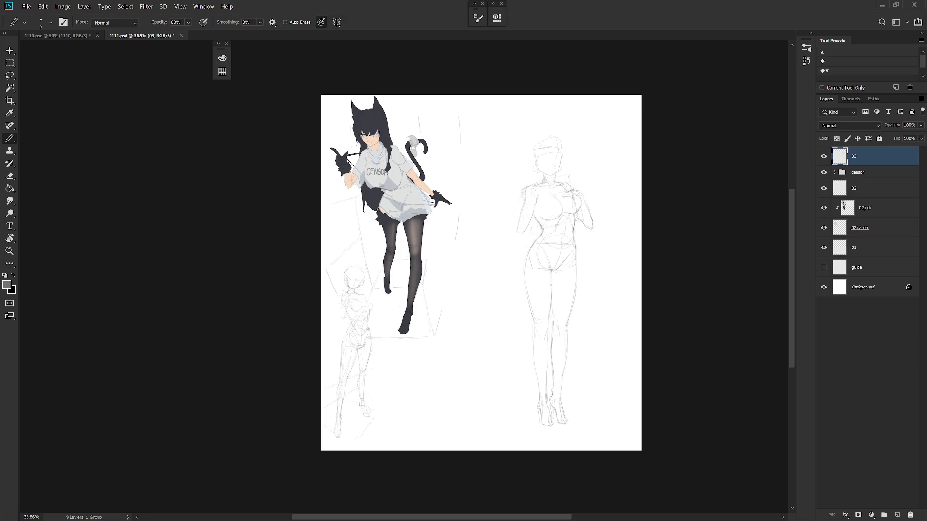
key(e)
key(b)
scroll(572, 349, up, 1)
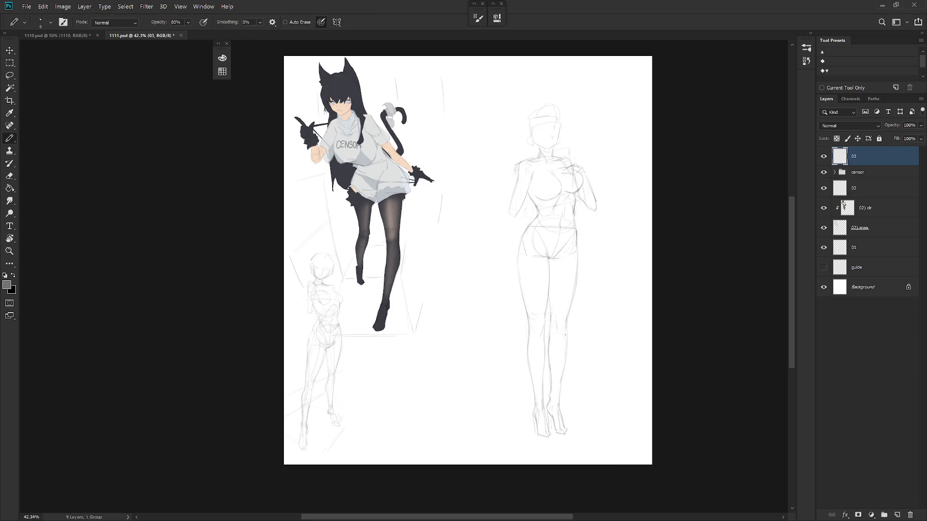
key(e)
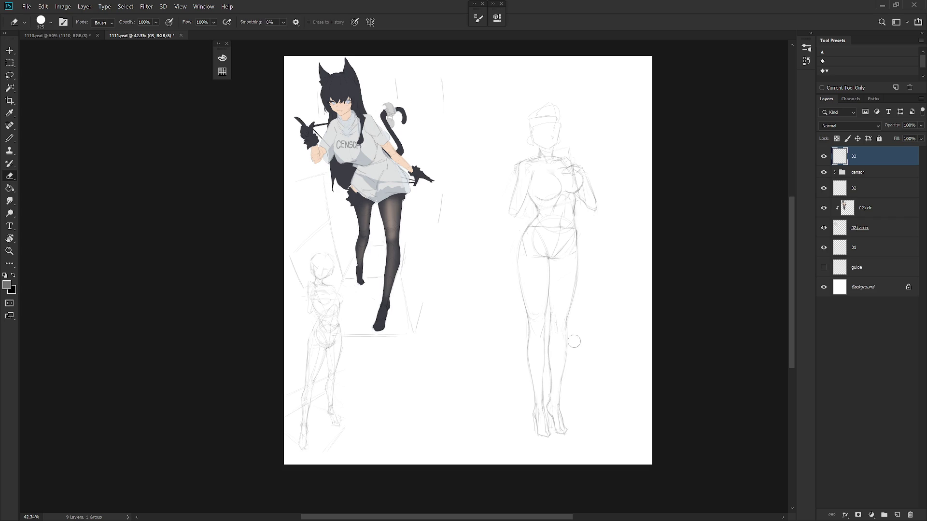
key(b)
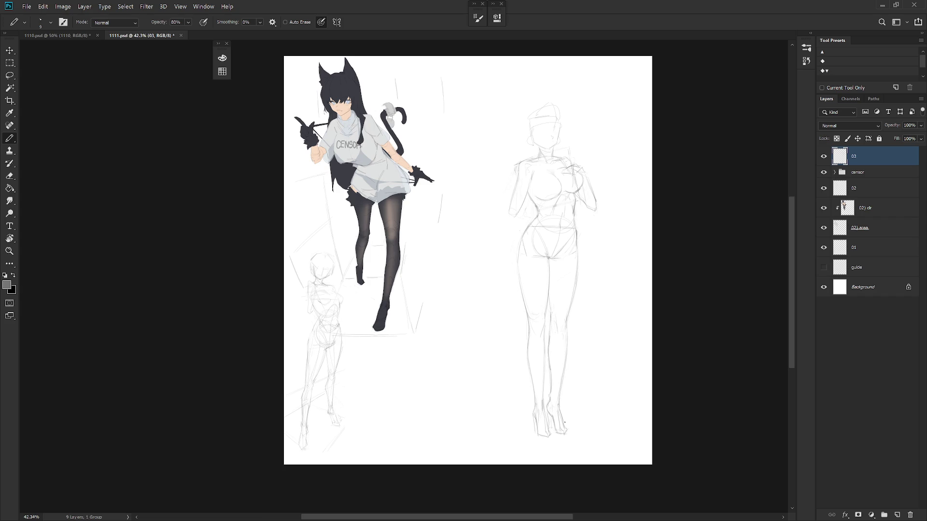
scroll(577, 357, down, 2)
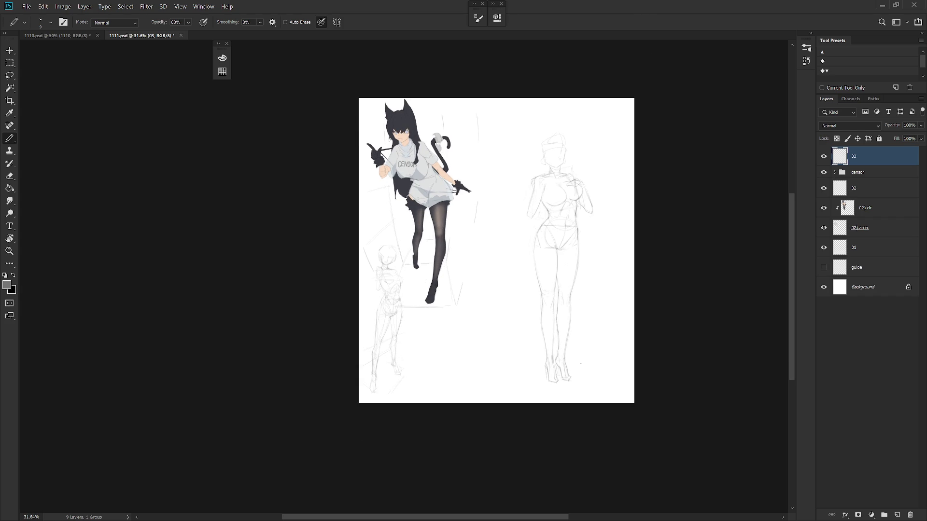
scroll(575, 219, up, 2)
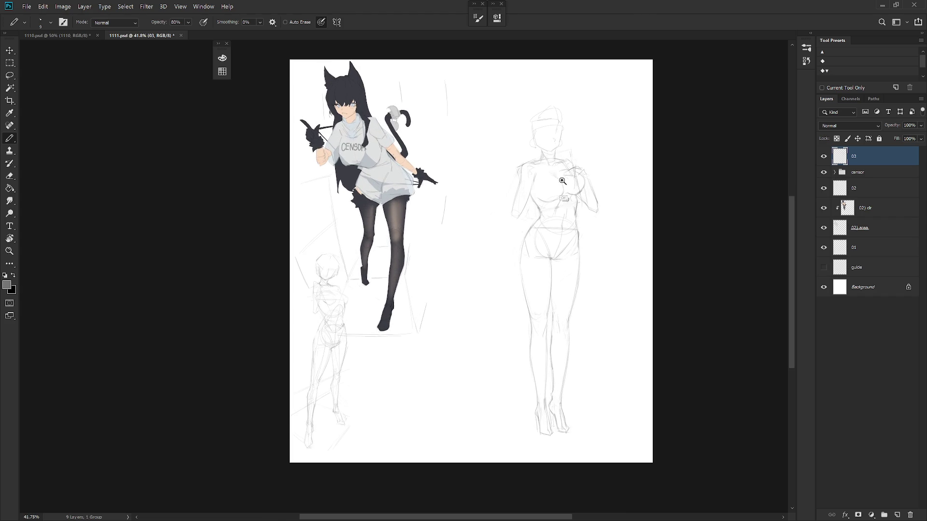
scroll(567, 183, up, 2)
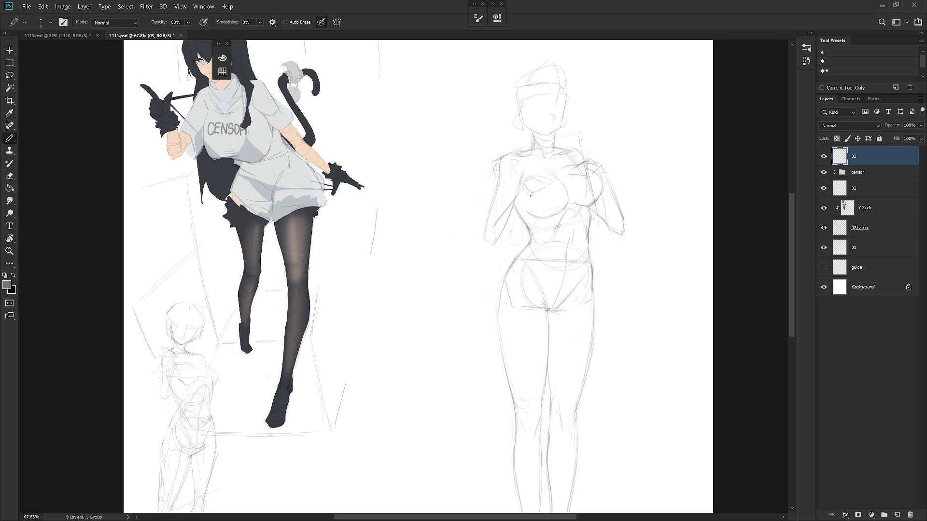
Redraw the forearm and hand resting on the chest, erasing excess of the stroke.
drag(519, 216, 511, 234)
mouse_move(490, 252)
mouse_down()
mouse_move(505, 243)
mouse_move(489, 234)
mouse_up()
drag(528, 187, 548, 181)
drag(523, 187, 488, 232)
key(e)
key(b)
key(e)
key(b)
key(e)
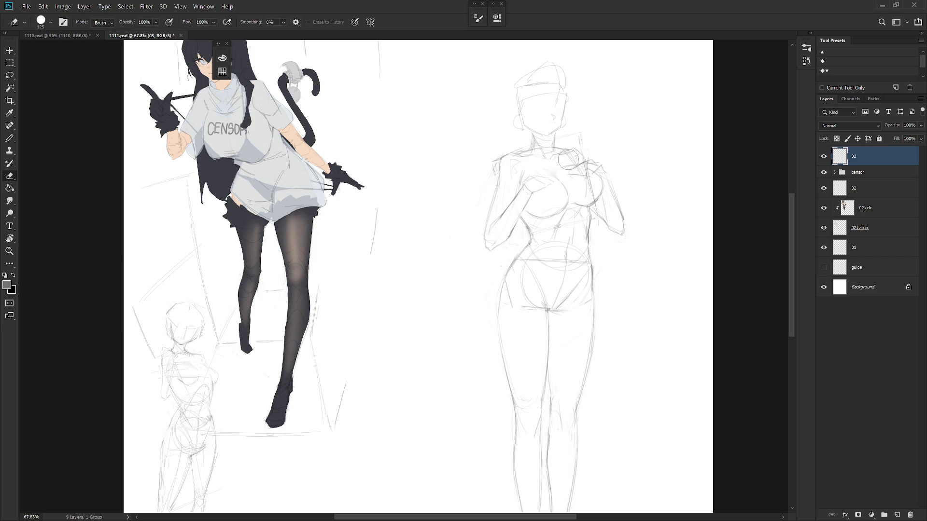
key(b)
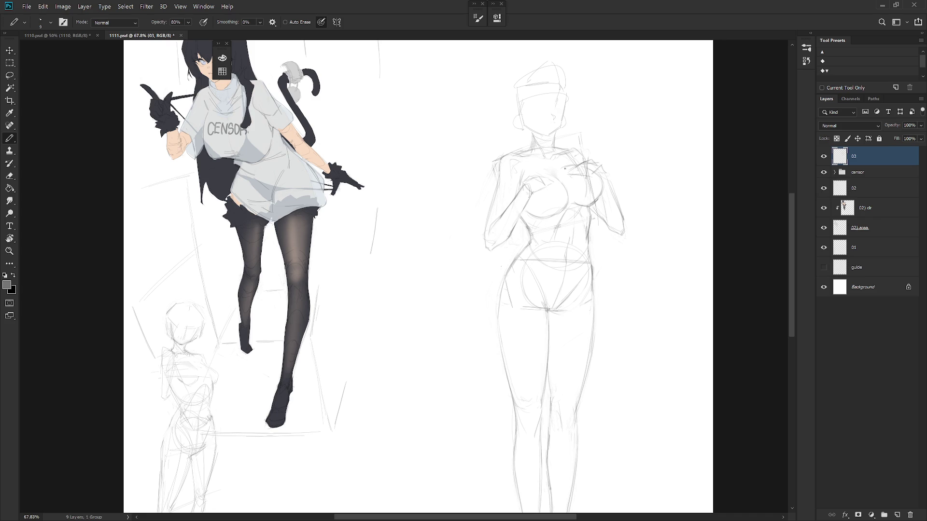
Rework the left arm by erasing stray lines and redrawing a short stroke.
drag(500, 165, 477, 203)
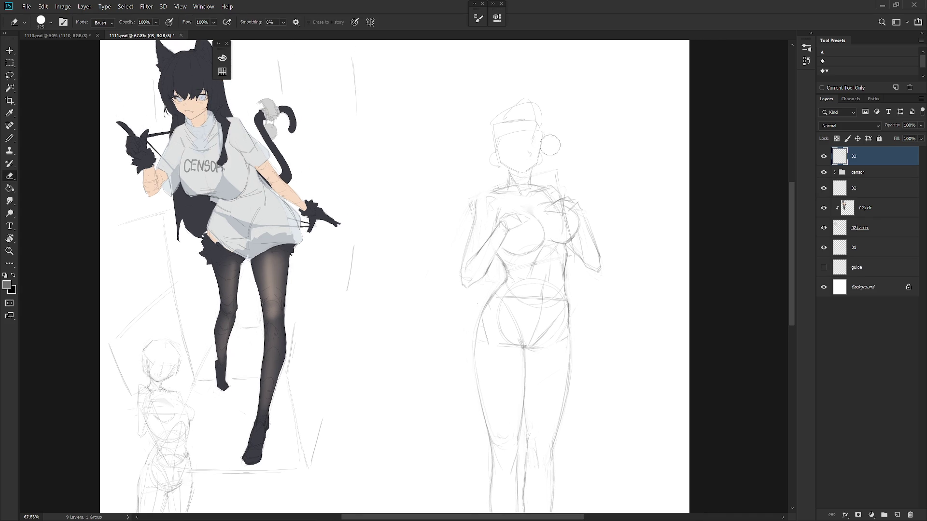
key(e)
key(b)
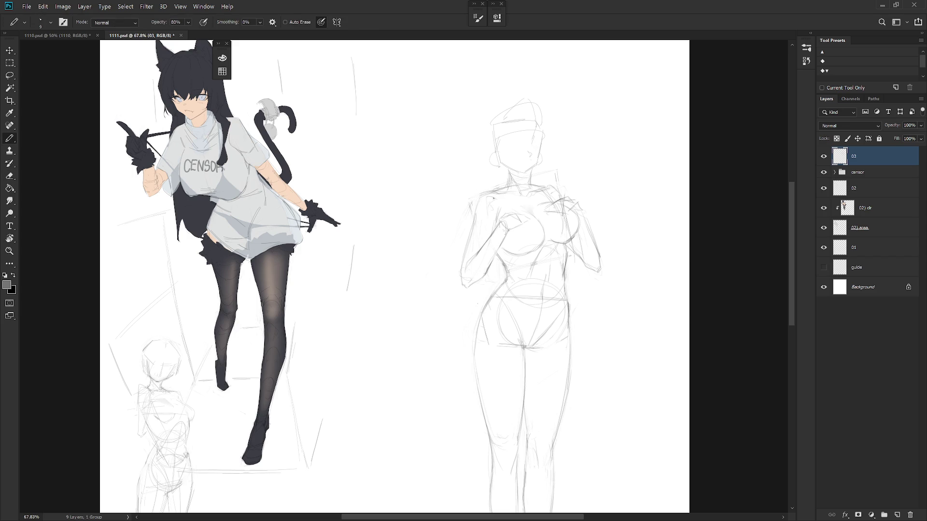
key(e)
key(b)
key(e)
drag(476, 225, 456, 264)
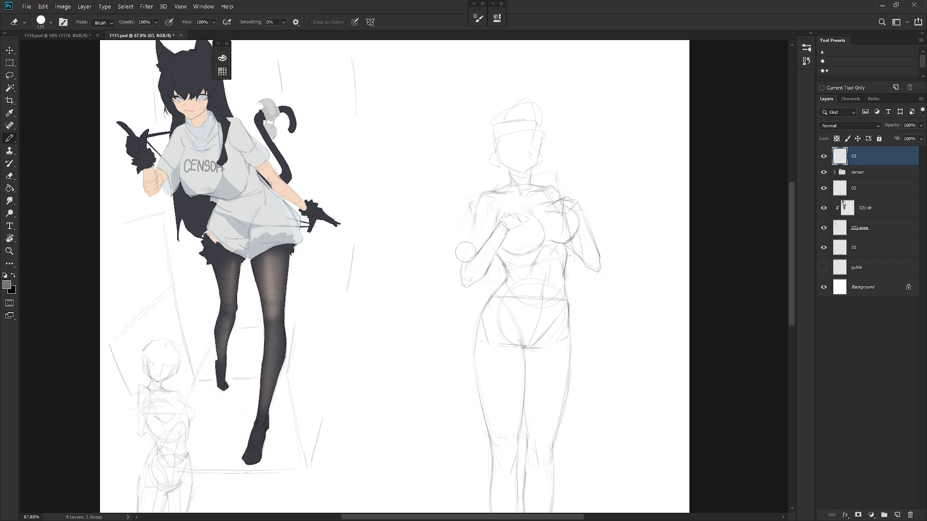
key(b)
drag(471, 232, 460, 280)
key(e)
key(b)
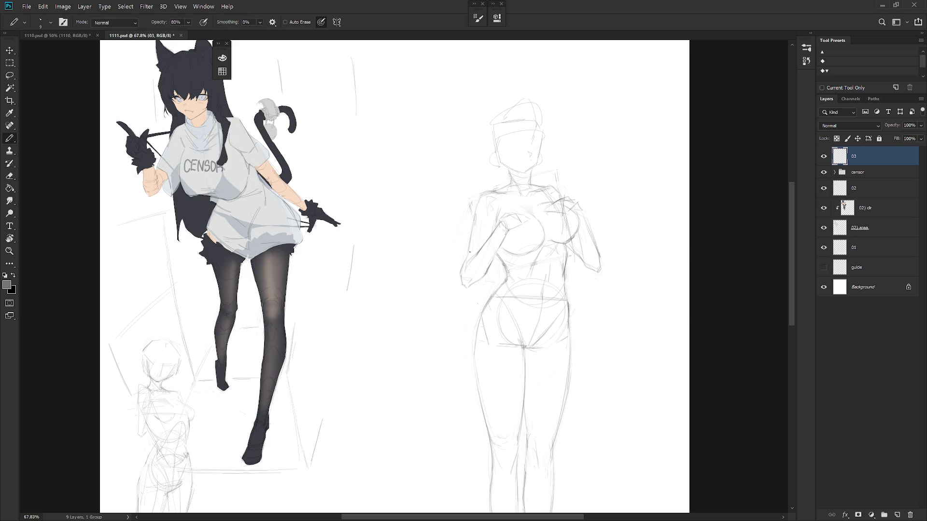
key(e)
drag(469, 246, 462, 271)
key(b)
Erase the stray sketch lines on the figure's head.
key(e)
drag(540, 99, 497, 145)
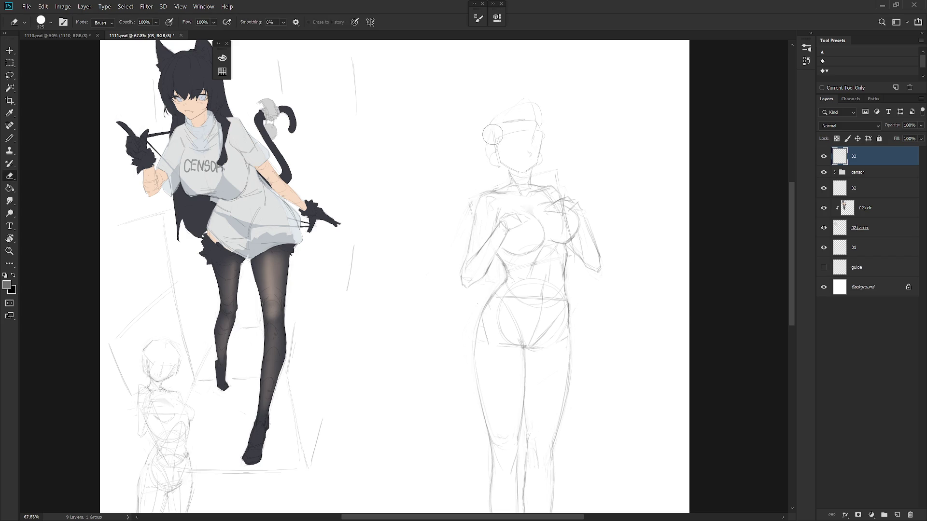
key(b)
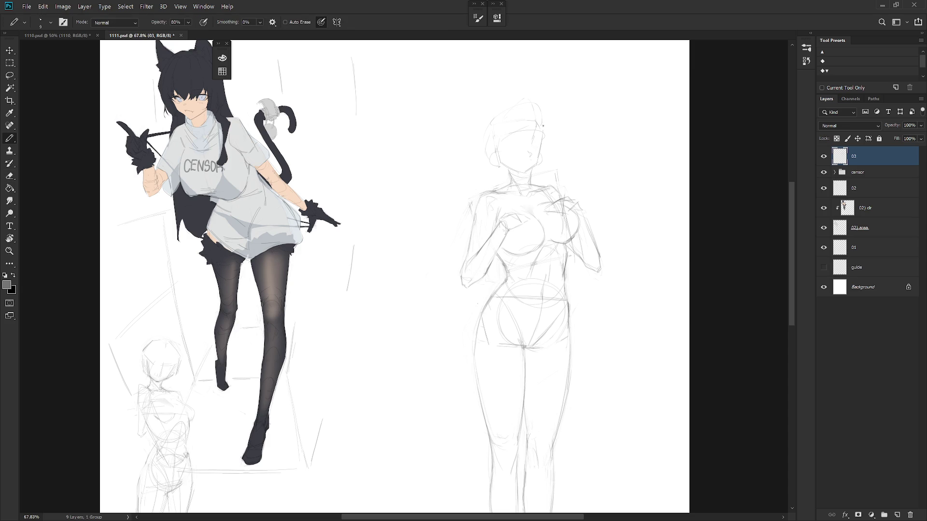
key(e)
scroll(519, 151, up, 3)
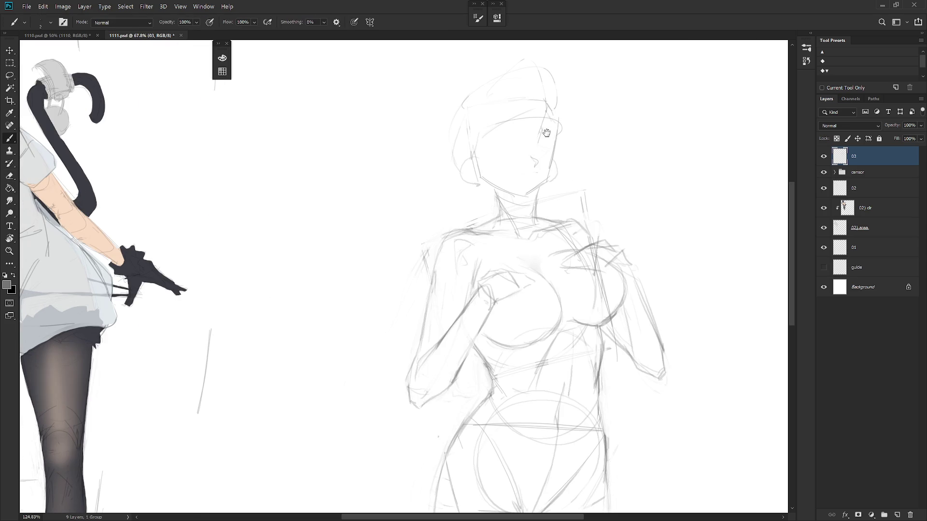
Pencil a small curved mouth on the sketch's face.
key(b)
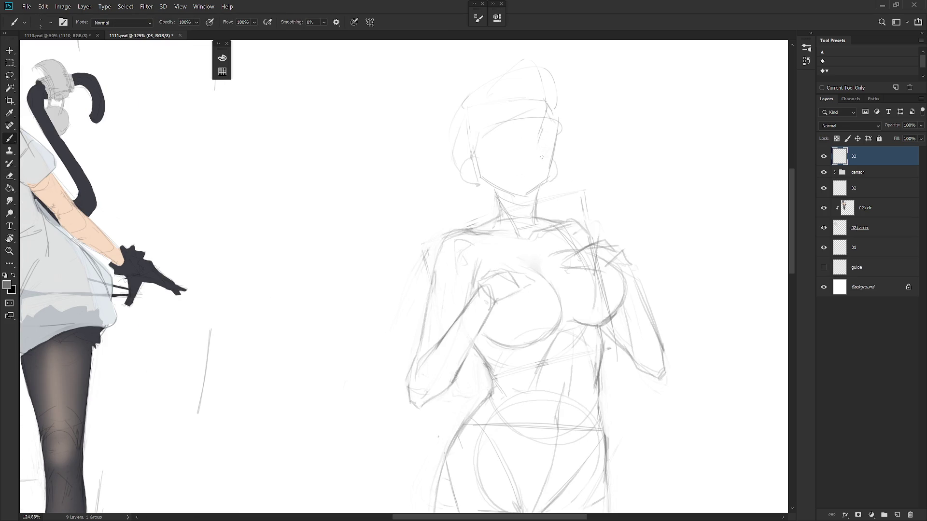
drag(541, 159, 548, 154)
drag(538, 166, 544, 167)
drag(540, 165, 544, 168)
scroll(546, 164, down, 2)
scroll(525, 216, down, 3)
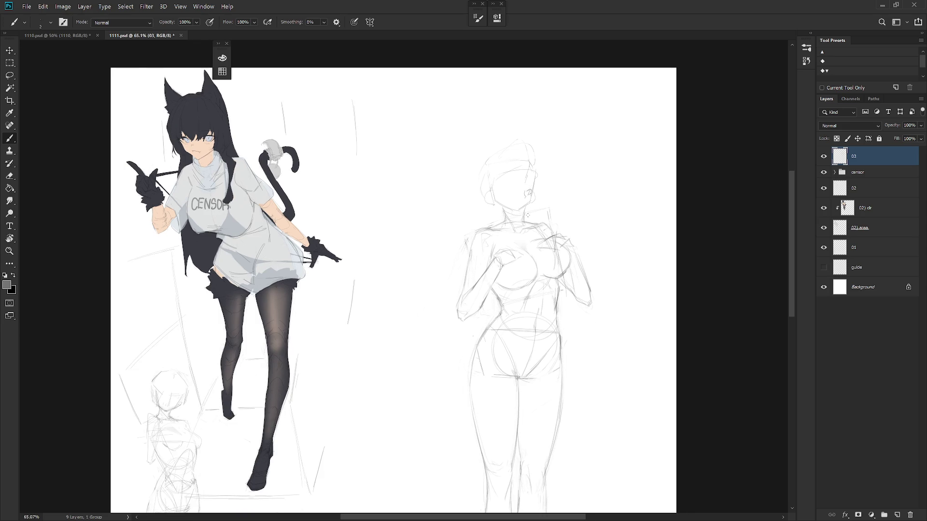
scroll(529, 177, up, 2)
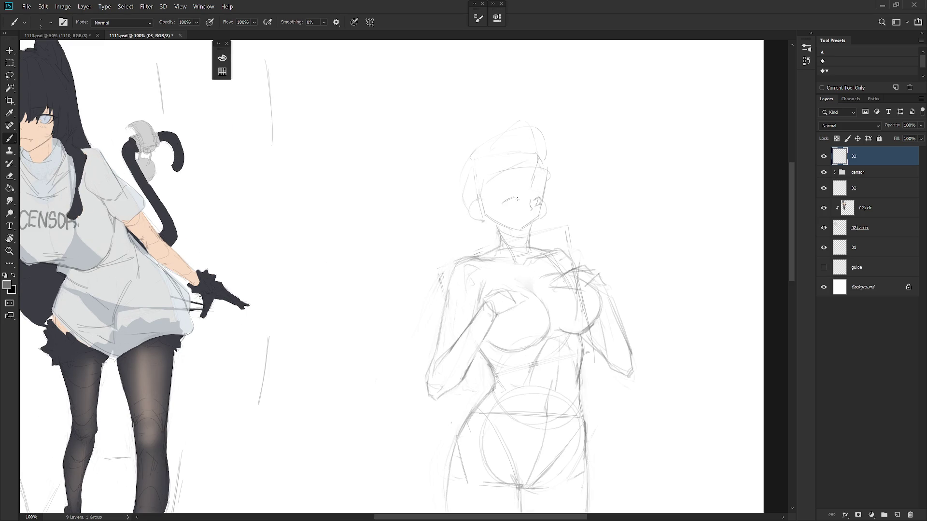
Undo the closed-eye arc and redraw the marks inside the left eye.
key(ctrl+z)
drag(511, 203, 516, 205)
scroll(548, 191, down, 5)
scroll(555, 203, up, 5)
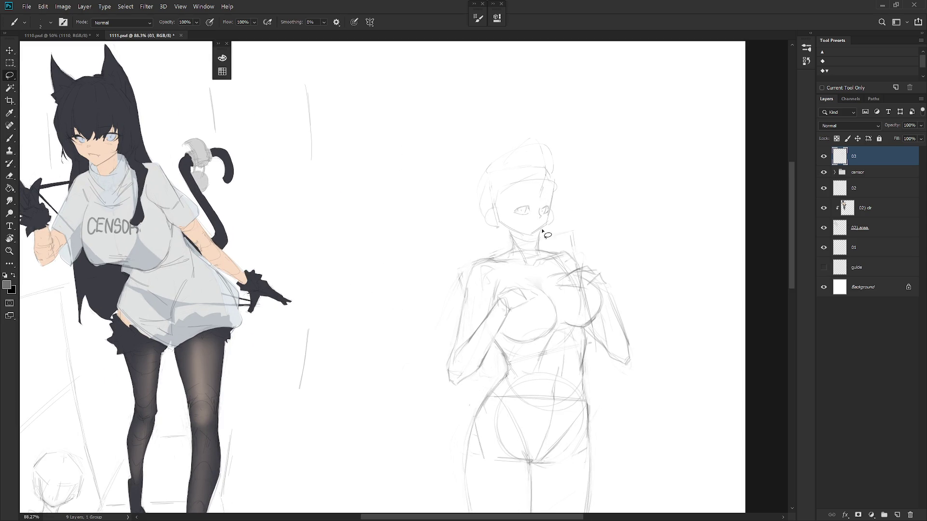
Lasso the sketch's eyes, adjust their position and deselect.
key(l)
drag(546, 217, 539, 222)
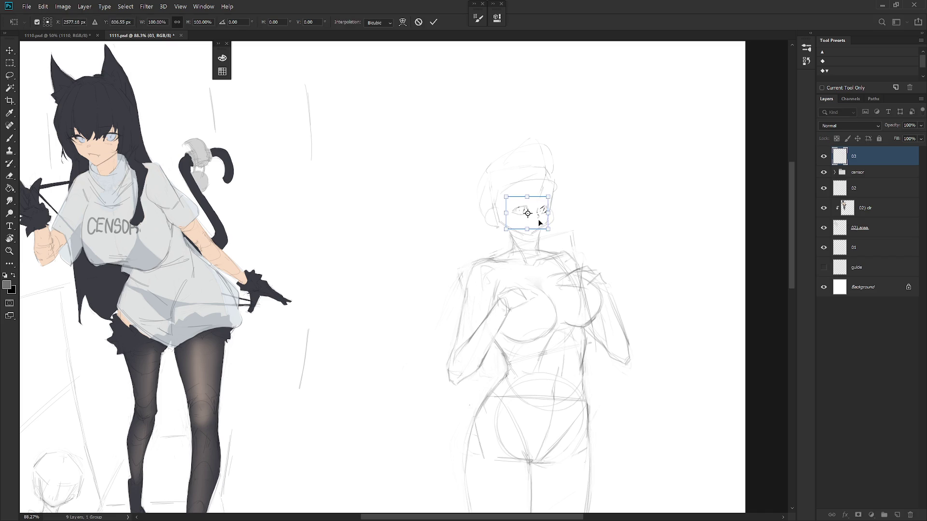
key(Return)
key(ctrl+d)
Try redrawing the mouth as a small brush curve, then undo it.
key(b)
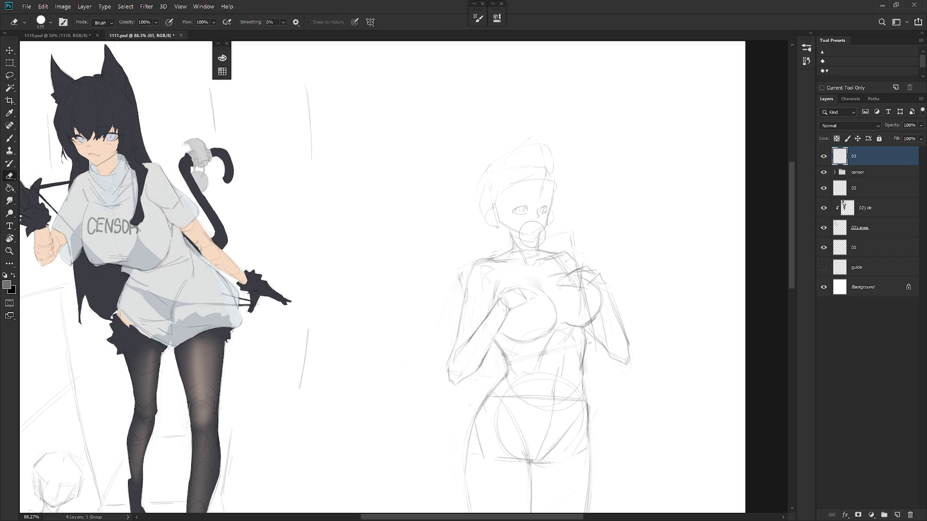
key(shift+b)
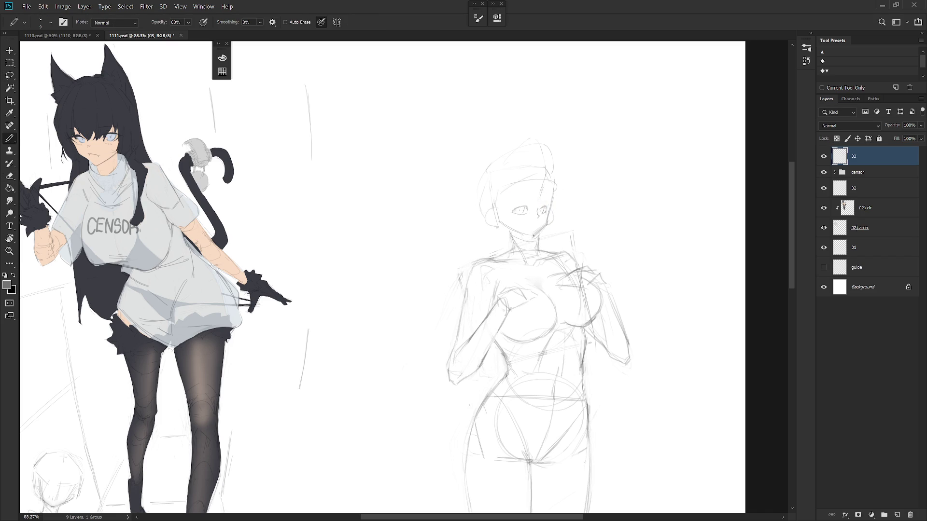
key(shift+b)
key(shift+b)
key(shift+b)
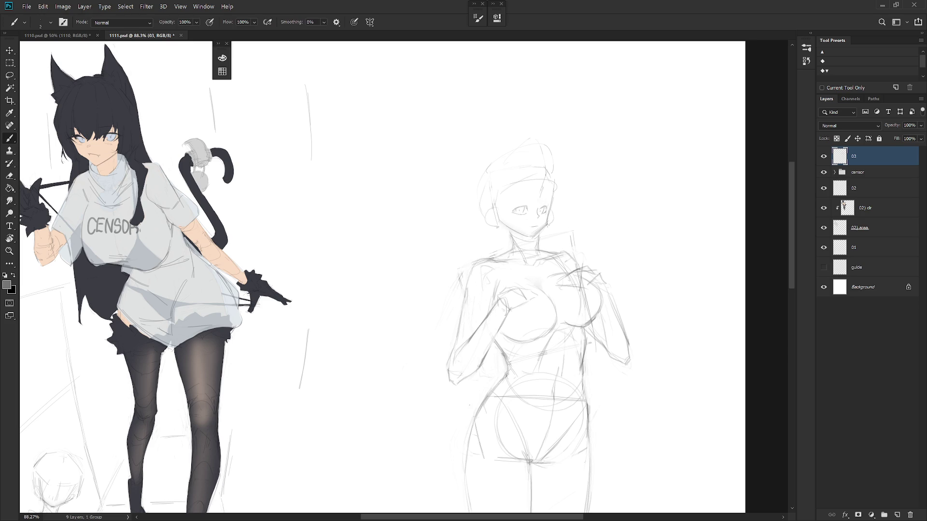
drag(532, 225, 536, 226)
key(ctrl+z)
scroll(553, 223, down, 3)
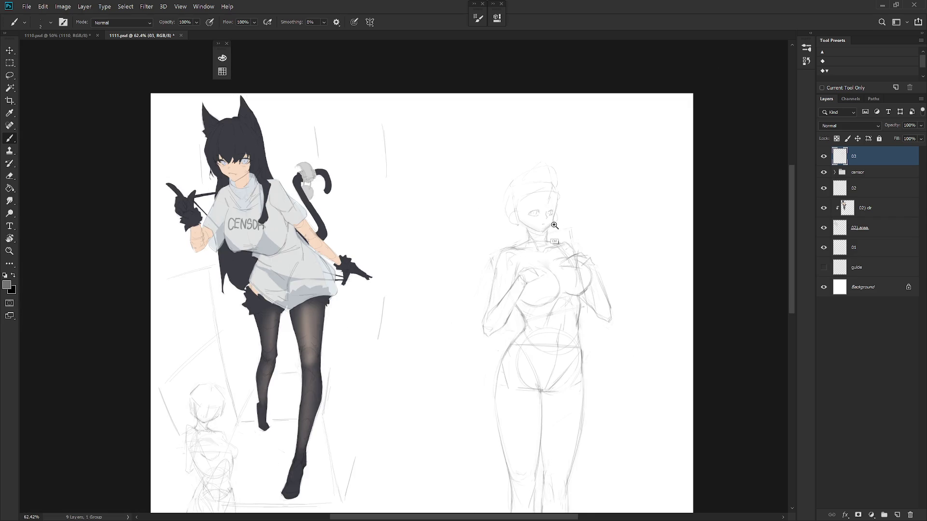
scroll(562, 221, up, 2)
Lasso the head and transform it from the chin to 104.58% and 3.1° rotation.
key(l)
mouse_move(580, 218)
mouse_down()
mouse_move(535, 235)
mouse_move(557, 221)
mouse_up()
key(ctrl+t)
alt+click(545, 228)
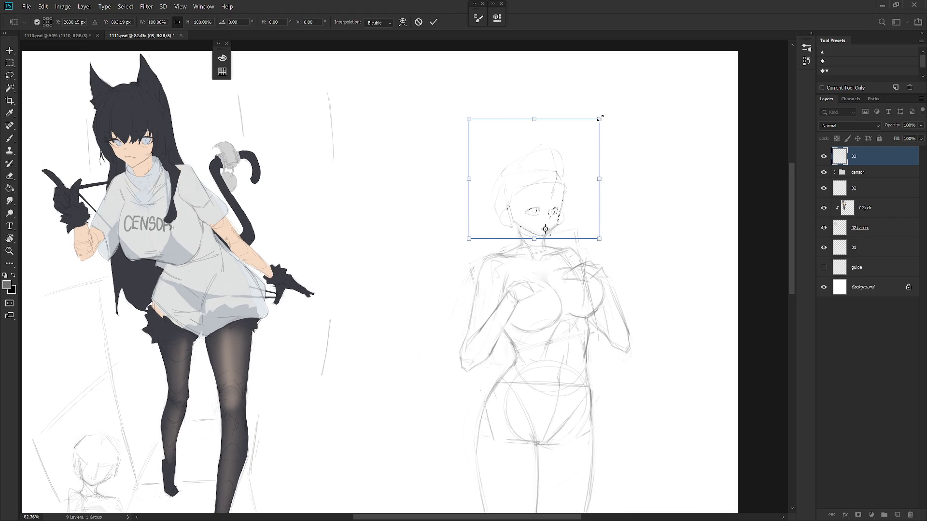
drag(598, 119, 614, 114)
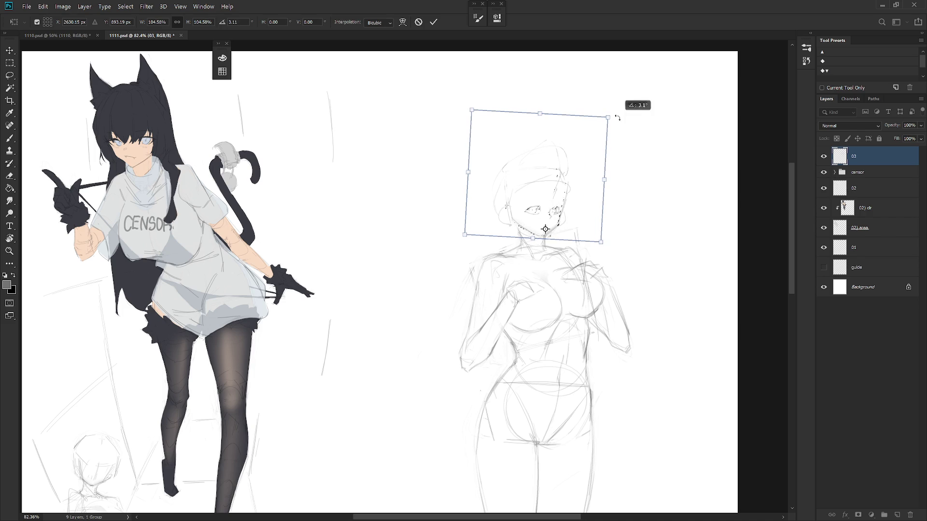
key(Return)
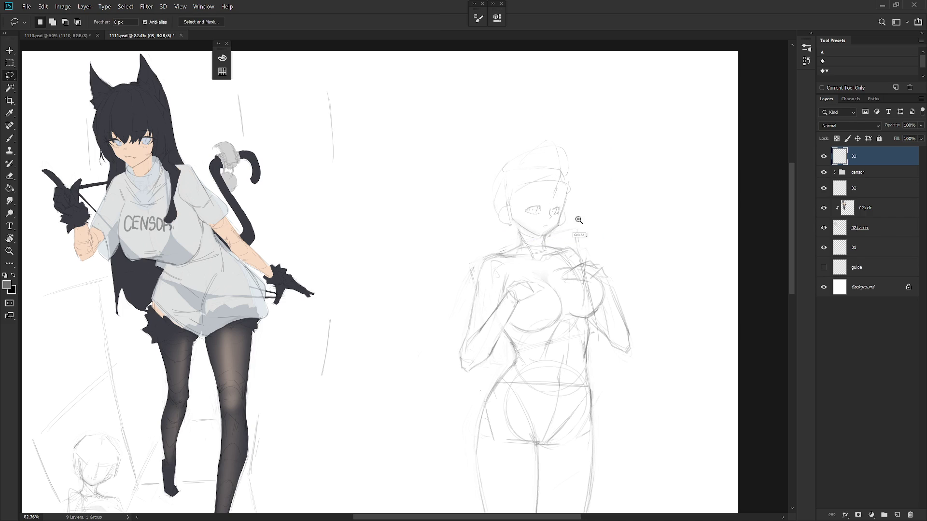
scroll(579, 219, down, 2)
key(b)
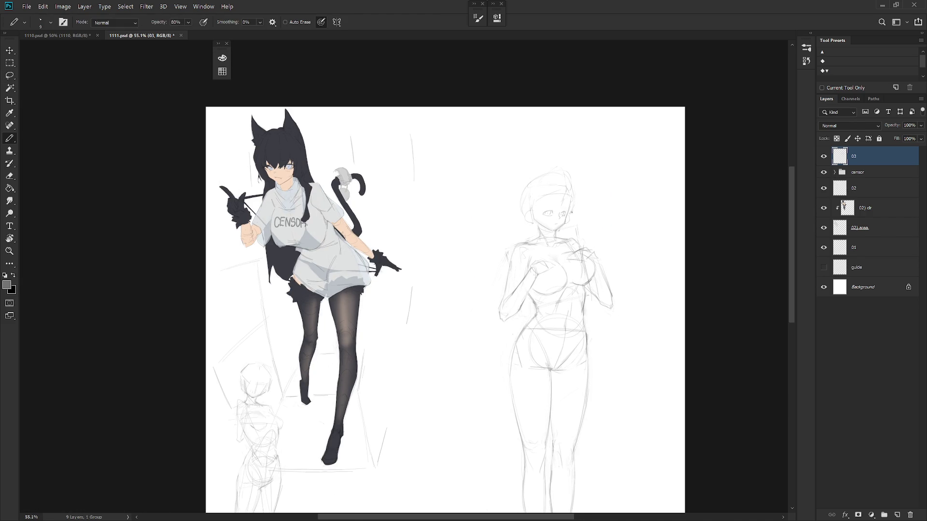
Erase the stray diagonal line crossing the sketch's right eye.
scroll(572, 213, up, 2)
key(e)
key(b)
key(e)
key(b)
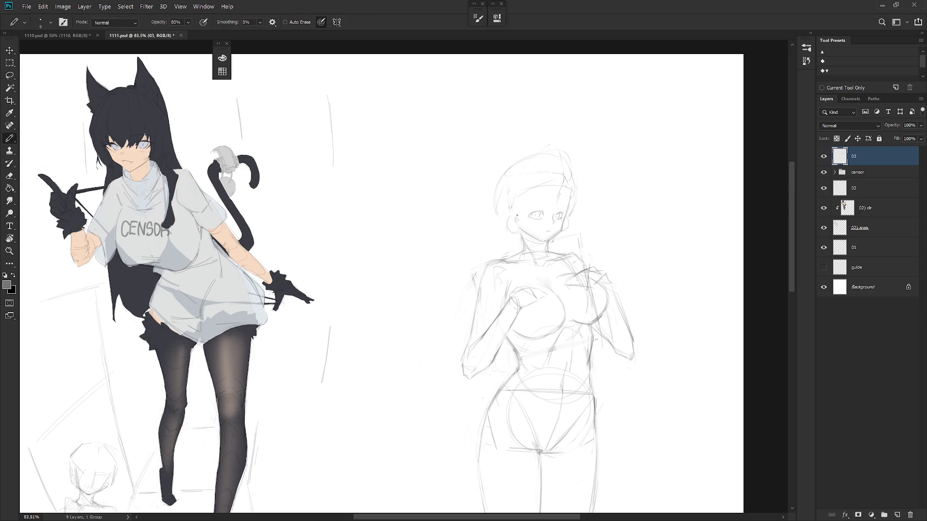
key(shift+b)
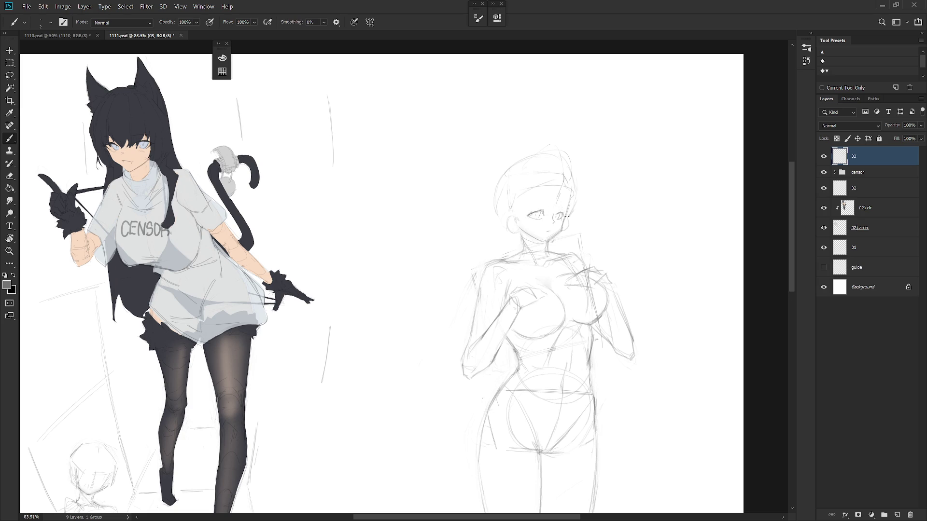
scroll(558, 205, up, 3)
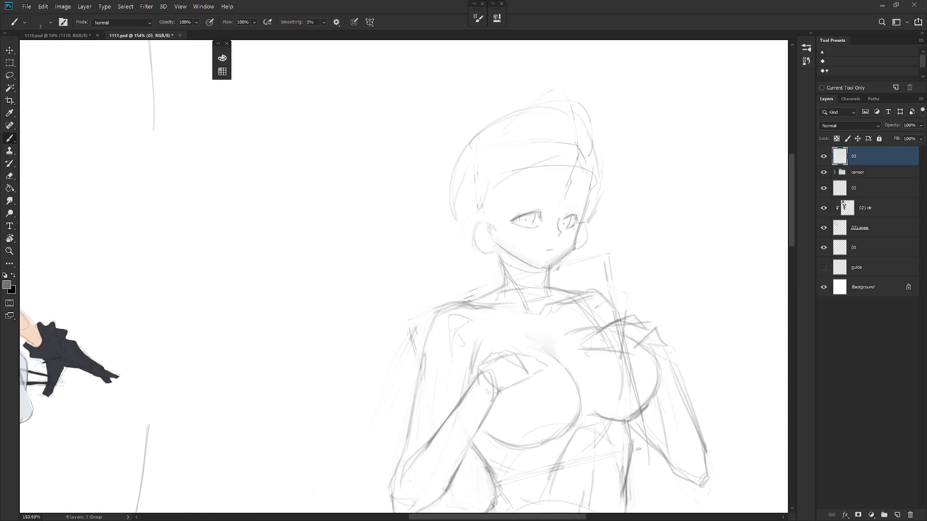
key(e)
drag(576, 220, 562, 231)
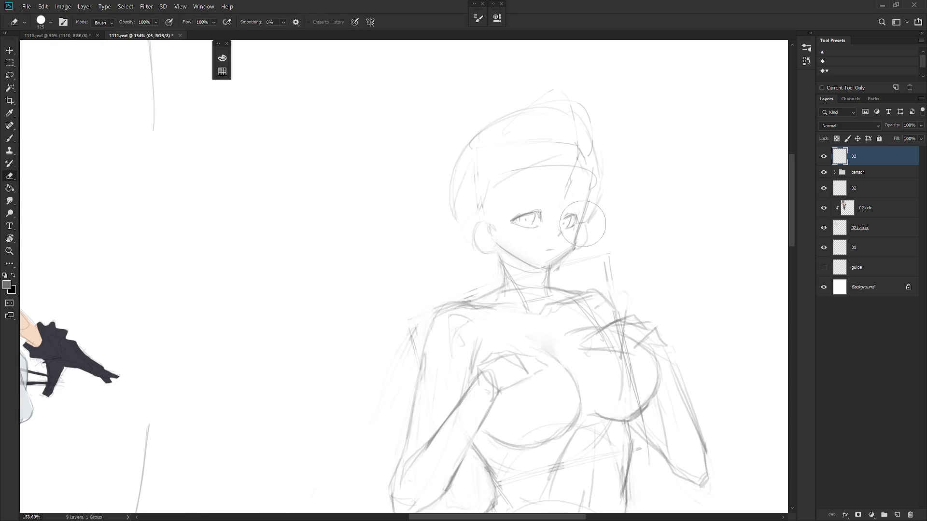
key(b)
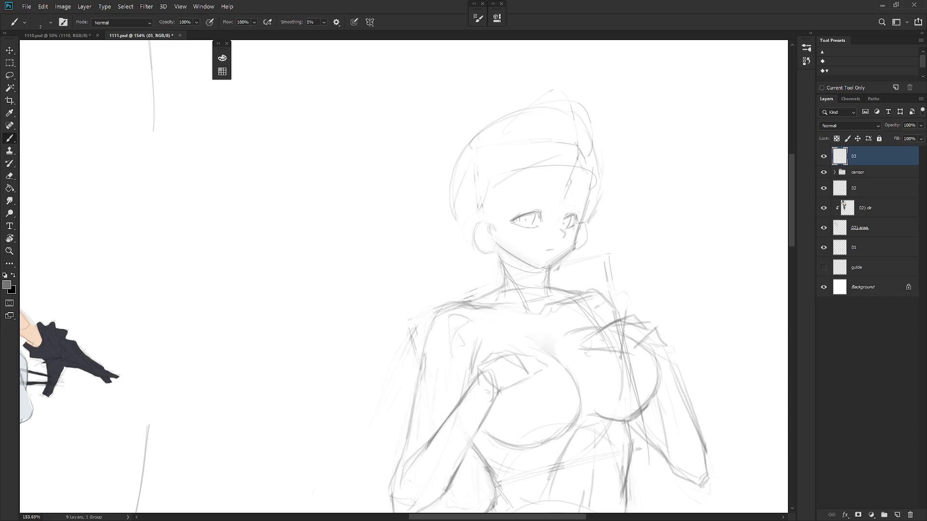
Touch up the lines near the right eye and zoom back out.
scroll(580, 225, down, 3)
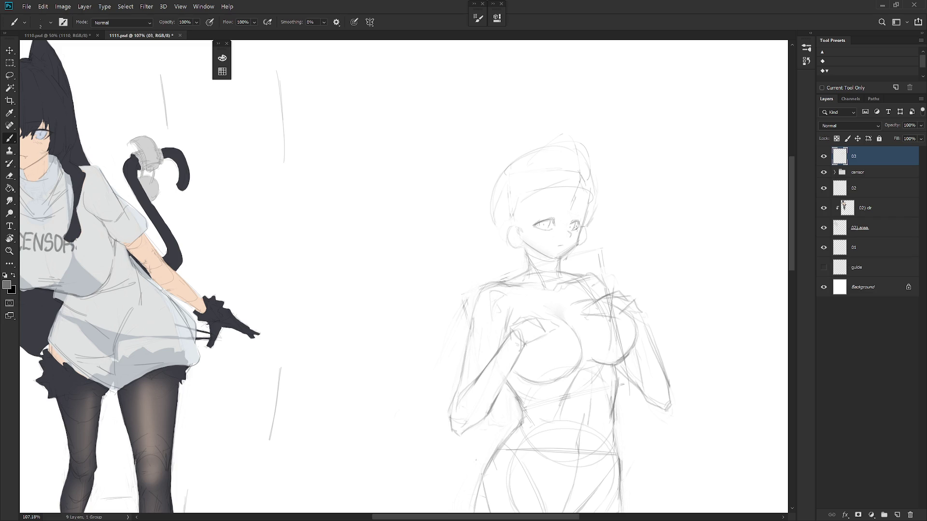
key(e)
drag(571, 231, 577, 232)
key(b)
key(e)
key(b)
key(e)
key(b)
scroll(595, 197, down, 3)
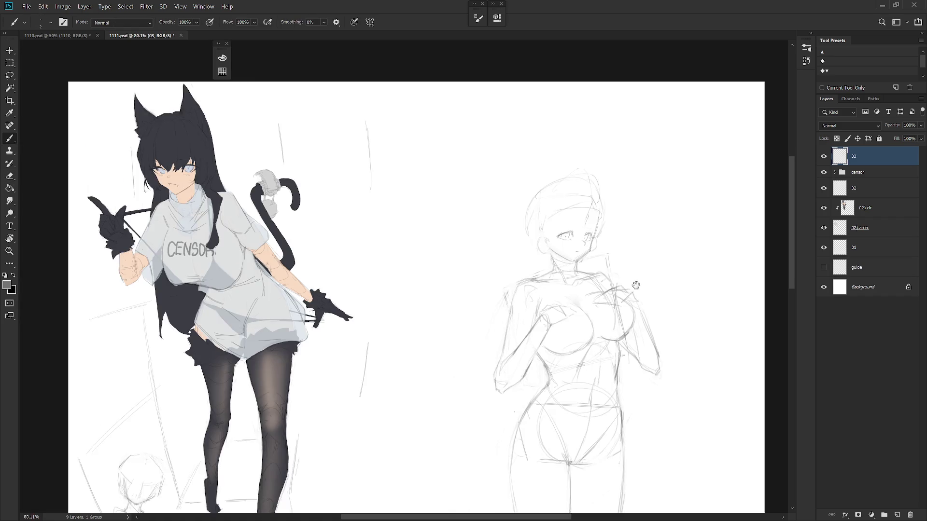
scroll(581, 309, up, 2)
scroll(586, 347, down, 3)
key(e)
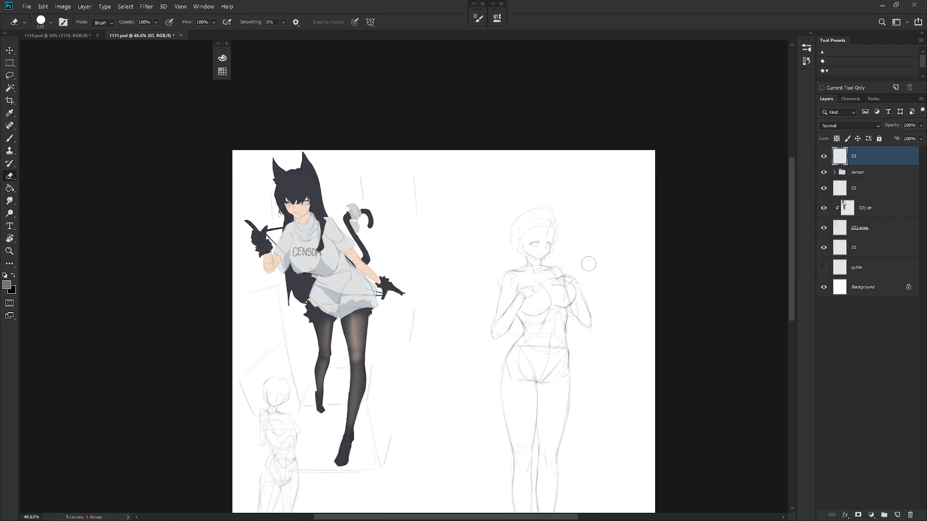
Refine the sketch's right eye and add a line at the head's right side near the ear.
drag(543, 246, 514, 245)
scroll(513, 244, up, 5)
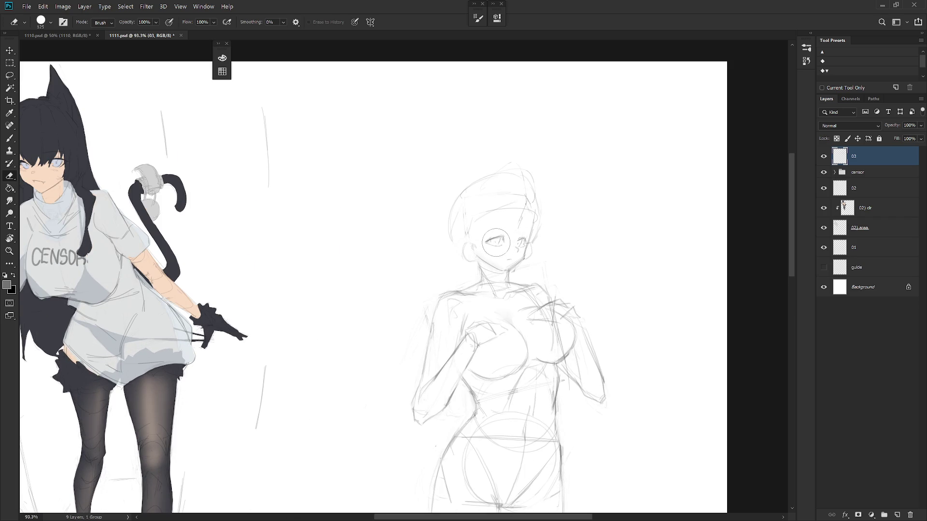
key(b)
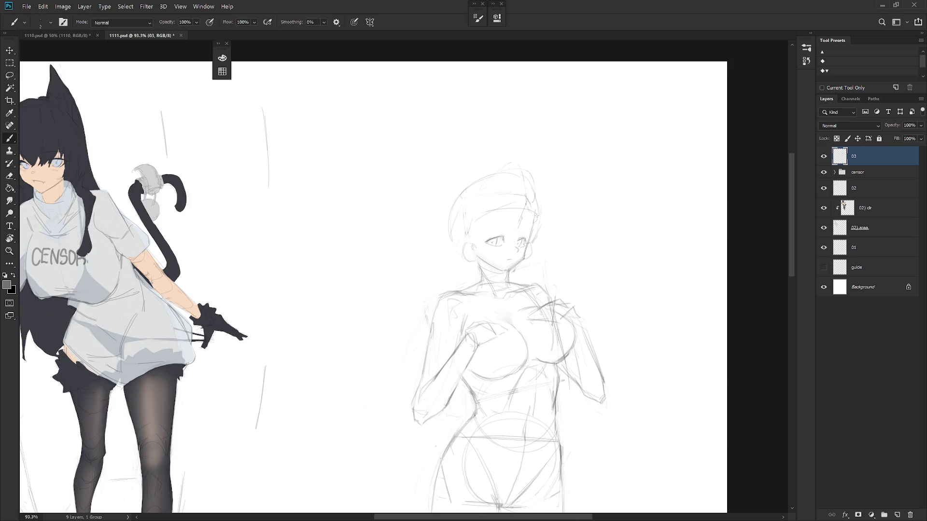
drag(525, 239, 517, 245)
drag(528, 245, 525, 251)
key(e)
key(b)
scroll(529, 253, up, 3)
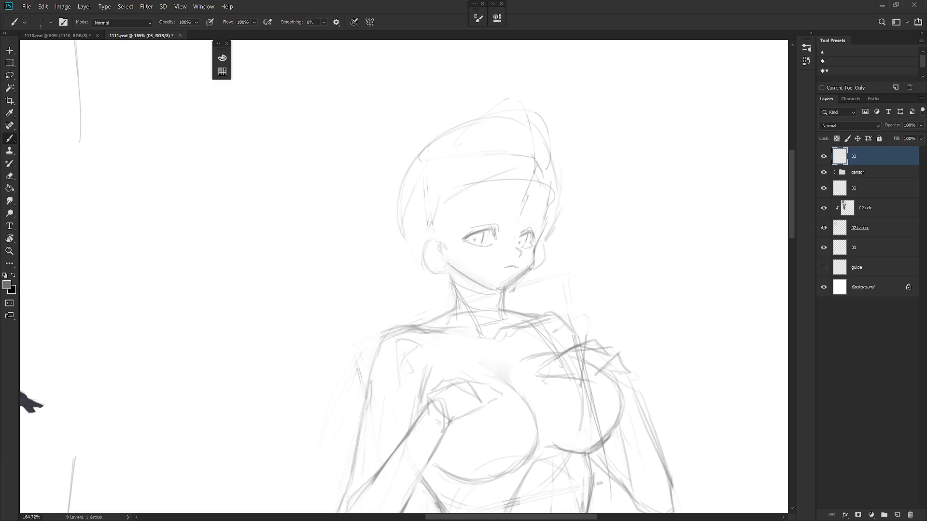
scroll(524, 265, down, 5)
scroll(564, 279, up, 1)
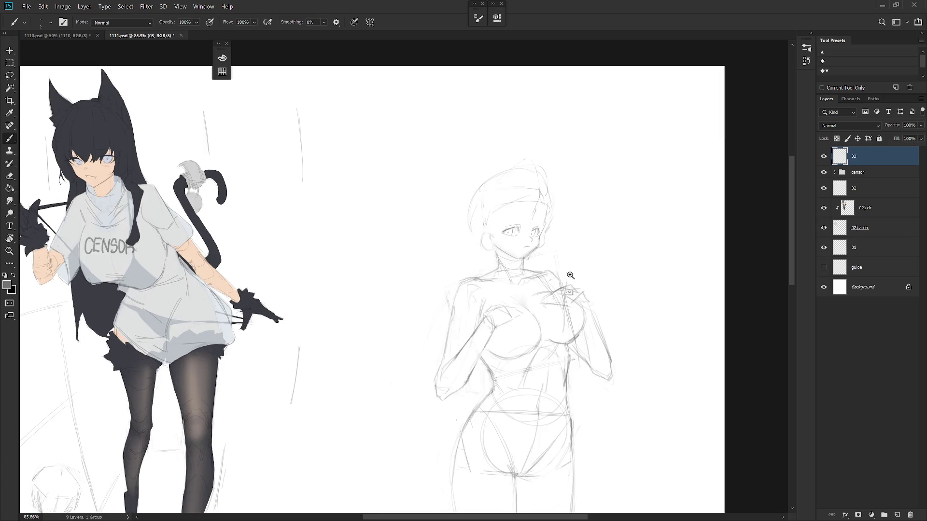
scroll(579, 274, down, 1)
scroll(582, 331, down, 1)
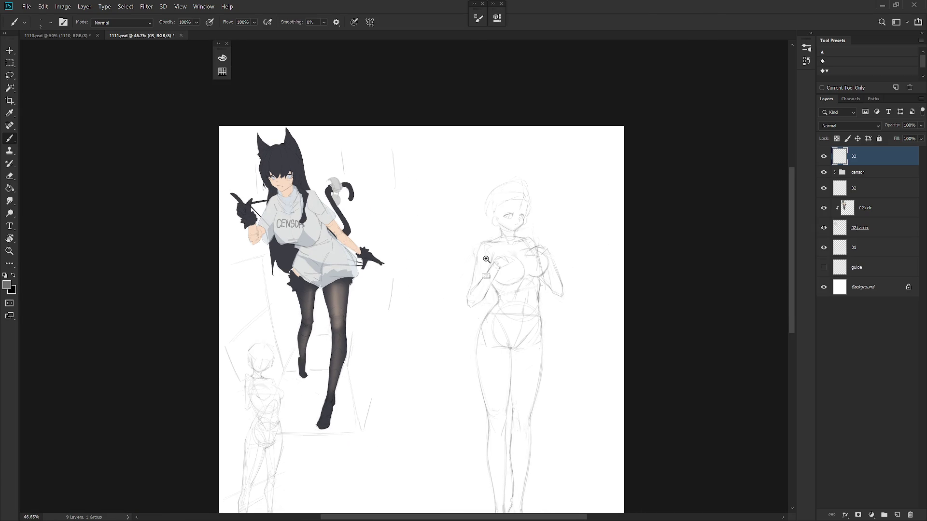
scroll(485, 258, up, 1)
Lasso the sketch's head, shift it slightly right and enlarge it to about 108%.
key(l)
drag(524, 221, 502, 215)
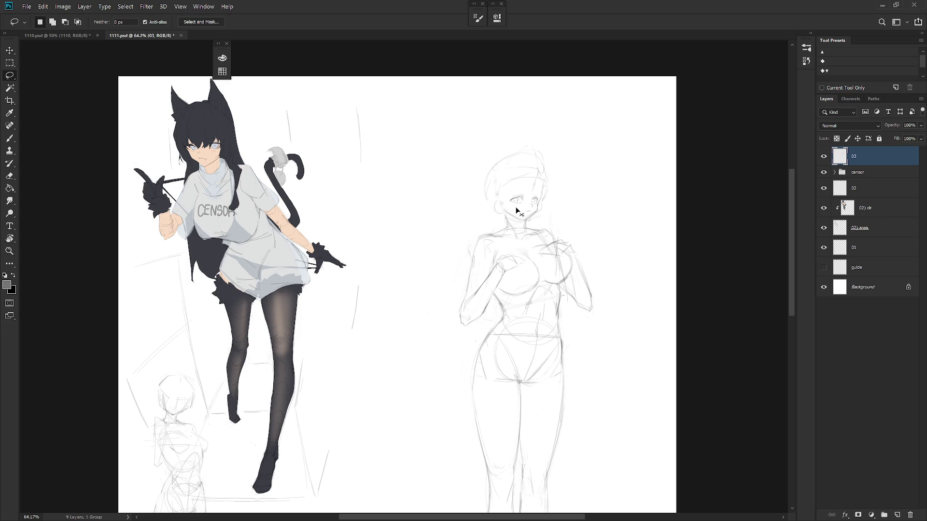
mouse_move(500, 216)
mouse_down()
mouse_move(521, 225)
mouse_move(539, 171)
mouse_move(501, 215)
mouse_move(531, 211)
mouse_up()
key(ctrl+t)
alt+click(527, 220)
drag(546, 168, 554, 166)
key(Return)
scroll(547, 249, down, 3)
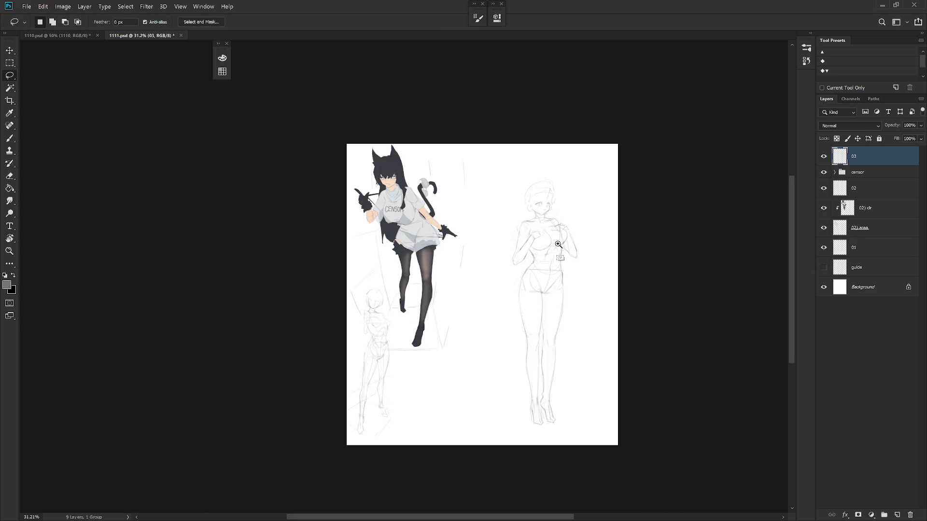
scroll(555, 256, up, 2)
key(b)
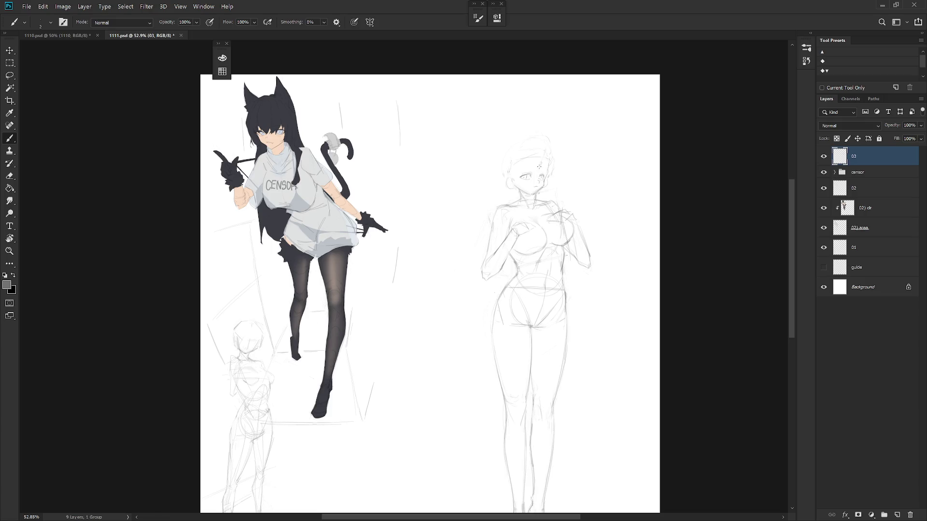
scroll(549, 178, up, 1)
Erase to fade the ear strokes beside the sketch's face.
key(r)
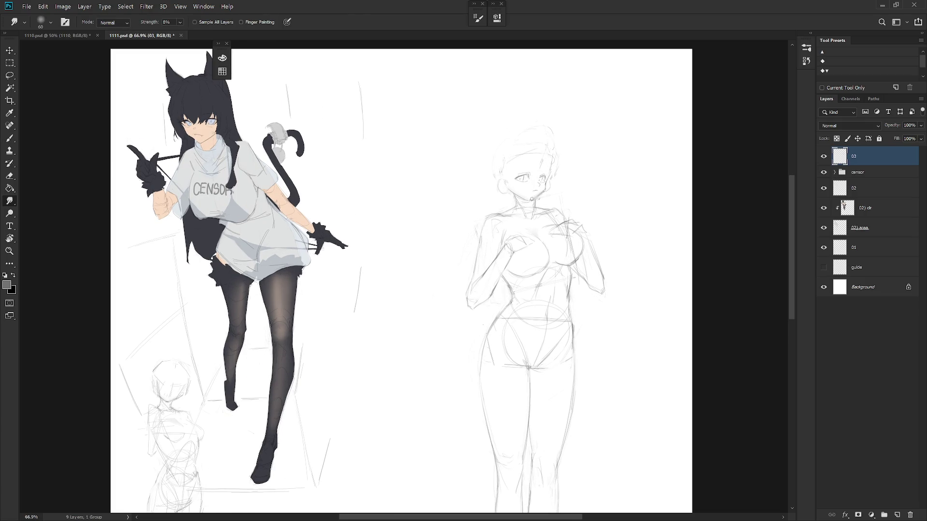
key(e)
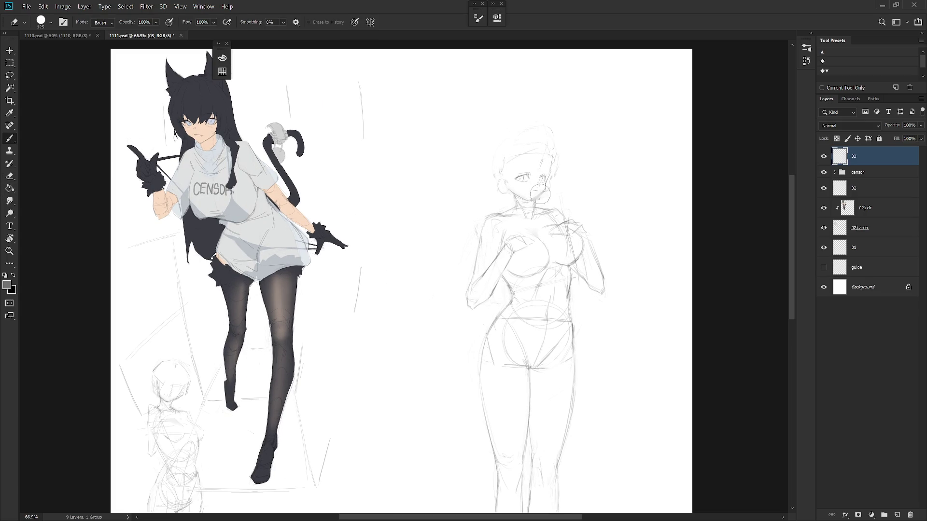
key(b)
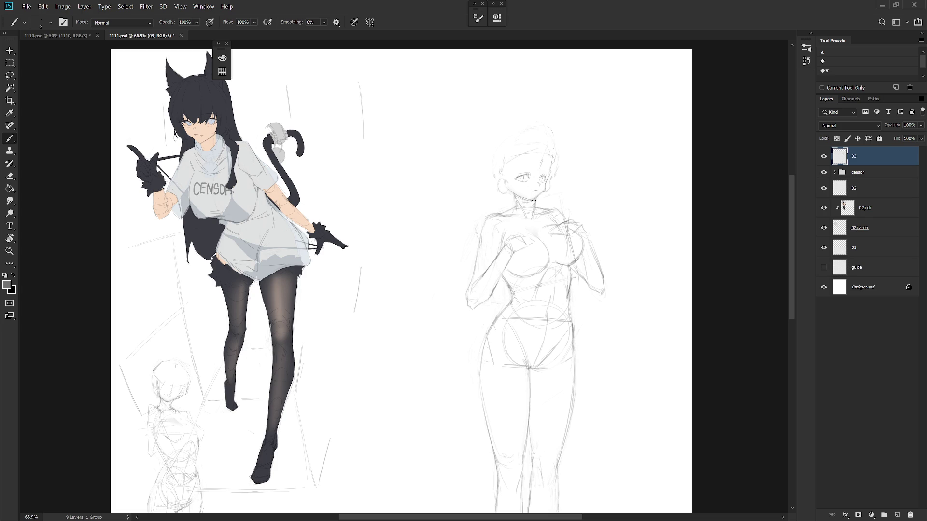
scroll(553, 169, up, 3)
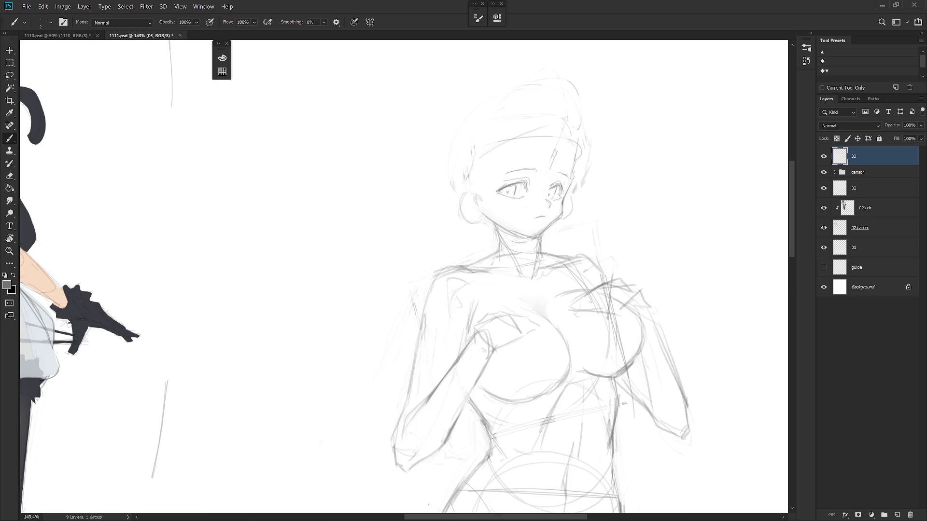
key(e)
mouse_move(475, 207)
mouse_down()
mouse_move(466, 195)
mouse_move(462, 213)
mouse_move(482, 220)
mouse_up()
key(b)
Stroke a short dark line defining the left eye's outer corner.
key(e)
key(b)
scroll(569, 205, down, 3)
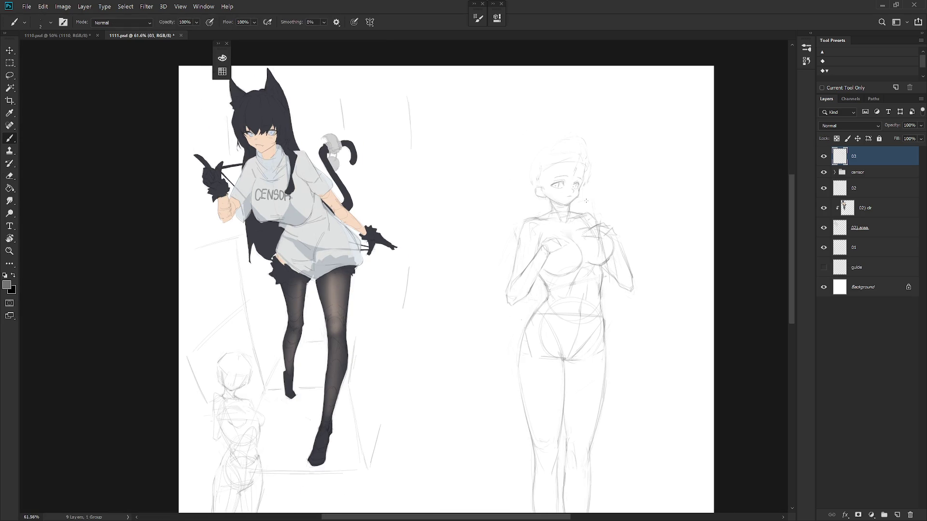
scroll(596, 178, up, 2)
scroll(548, 181, up, 2)
key(e)
key(b)
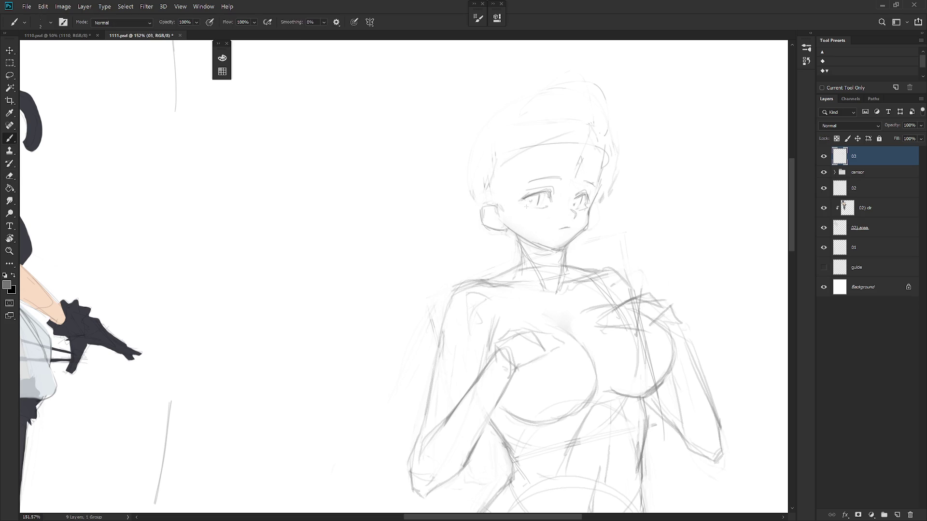
drag(519, 199, 526, 206)
key(e)
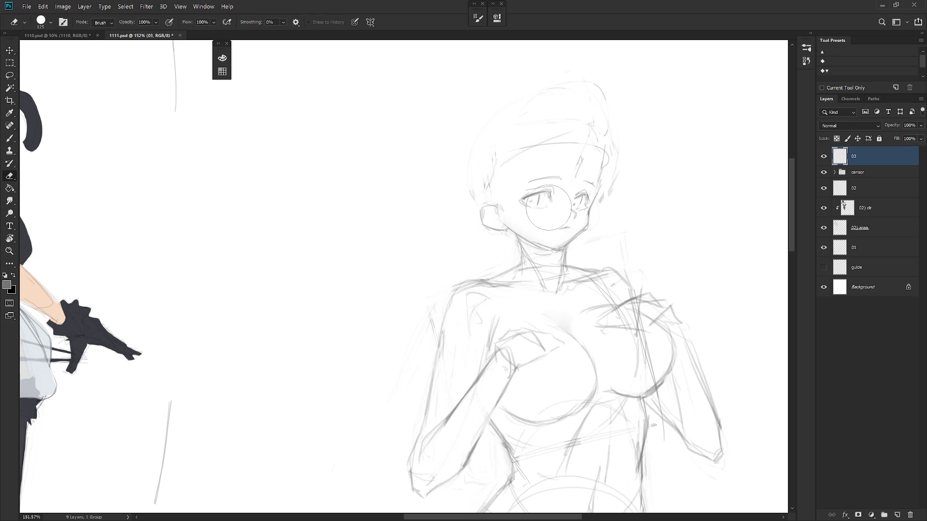
key(b)
key(e)
key(b)
key(e)
key(b)
scroll(606, 192, down, 2)
Draw two hair strands beside the face and neck, undoing a stray stroke down the head.
key(e)
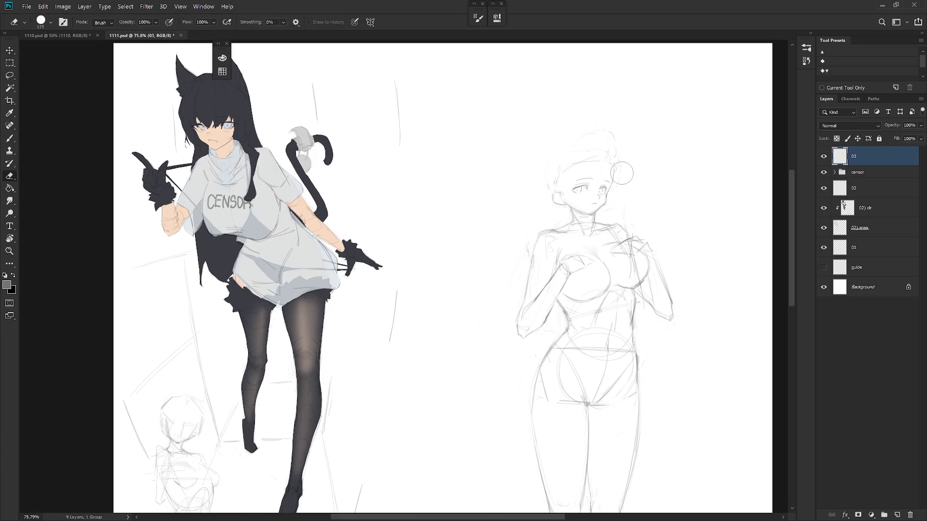
scroll(613, 248, down, 3)
key(b)
scroll(630, 176, up, 3)
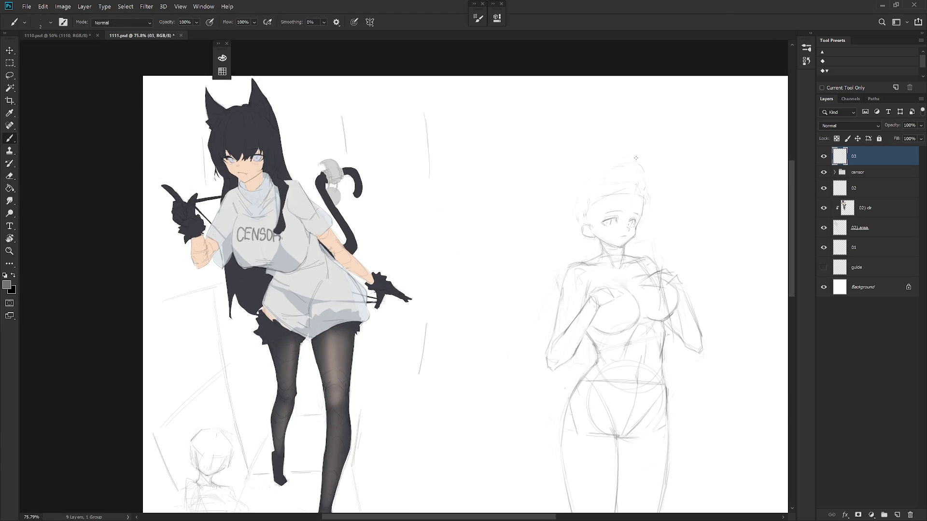
drag(591, 204, 590, 251)
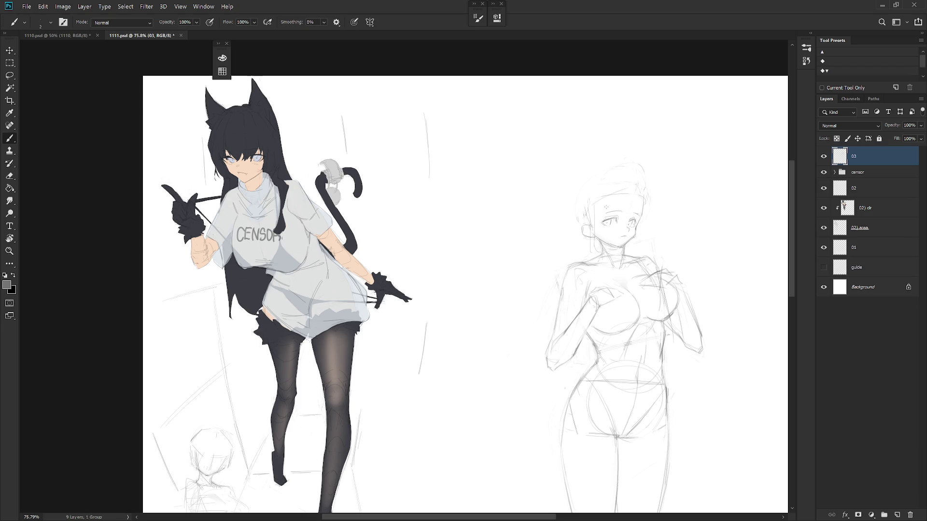
drag(599, 196, 597, 247)
key(e)
key(b)
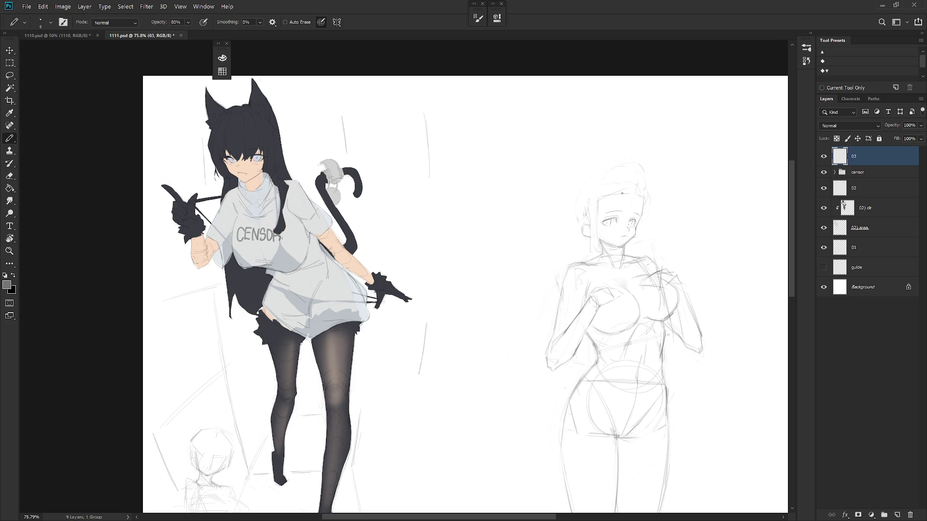
key(shift+b)
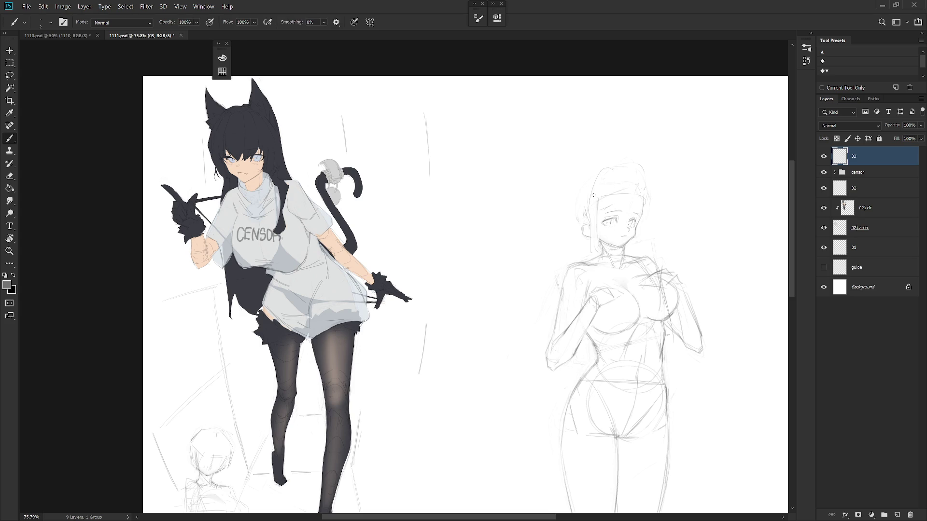
drag(627, 165, 638, 198)
key(ctrl+z)
Draw the hair's left edge past the shoulder, add a head-outline stroke, and mirror the view to check.
drag(580, 186, 576, 244)
drag(632, 169, 638, 186)
scroll(615, 221, up, 5)
key(e)
key(b)
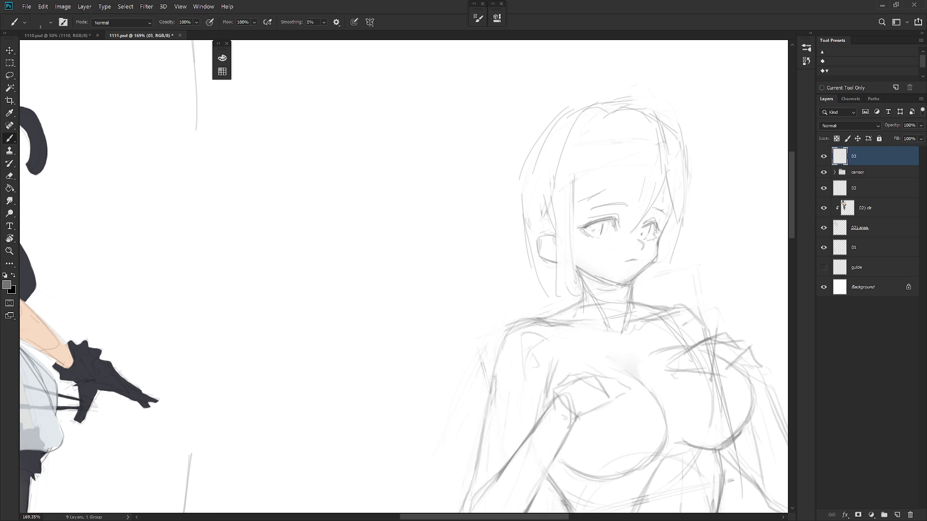
scroll(664, 234, down, 5)
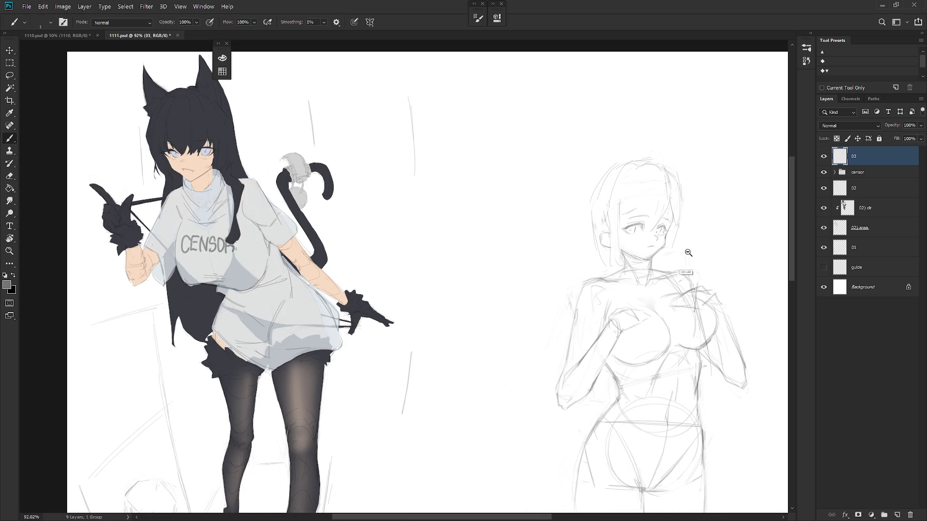
scroll(689, 249, down, 4)
key(h)
scroll(498, 232, up, 5)
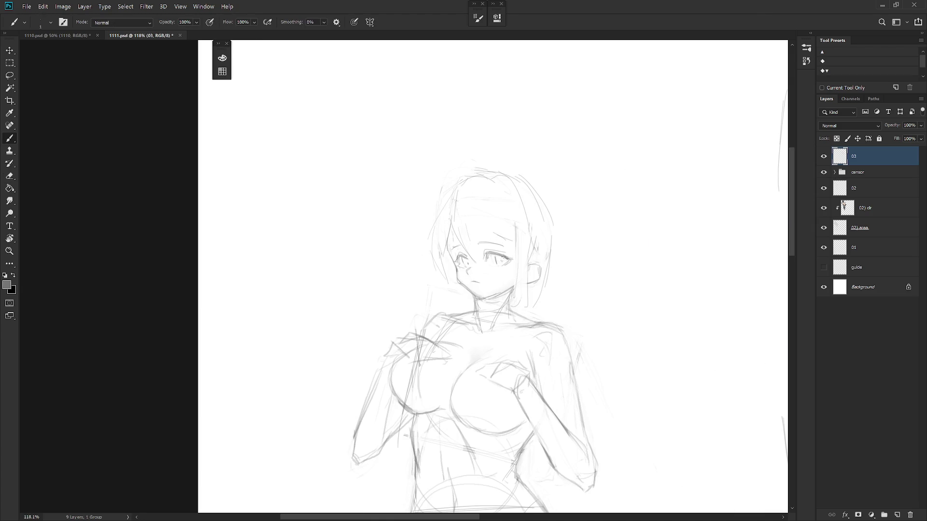
scroll(494, 259, down, 3)
scroll(505, 278, up, 3)
key(l)
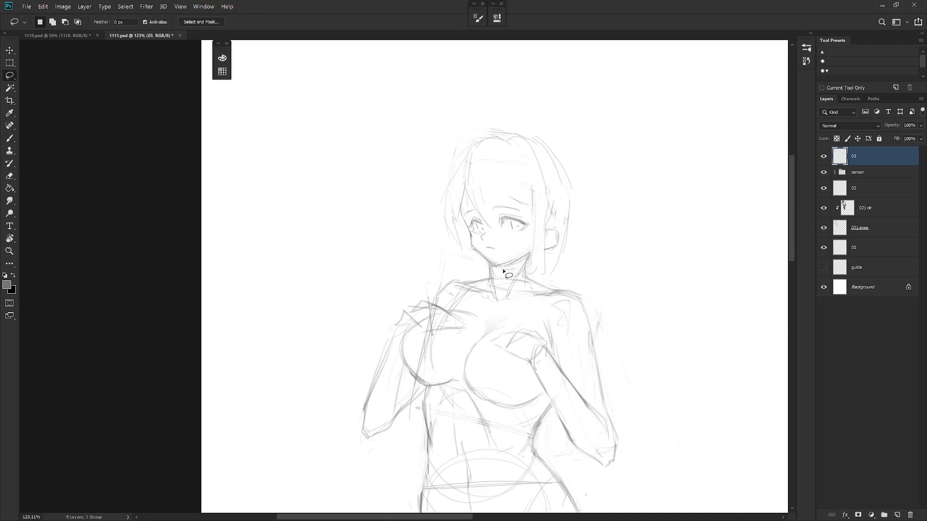
Lasso the sketch's head and enlarge it to about 109% with Free Transform.
drag(497, 272, 500, 275)
key(ctrl+t)
drag(520, 82, 520, 67)
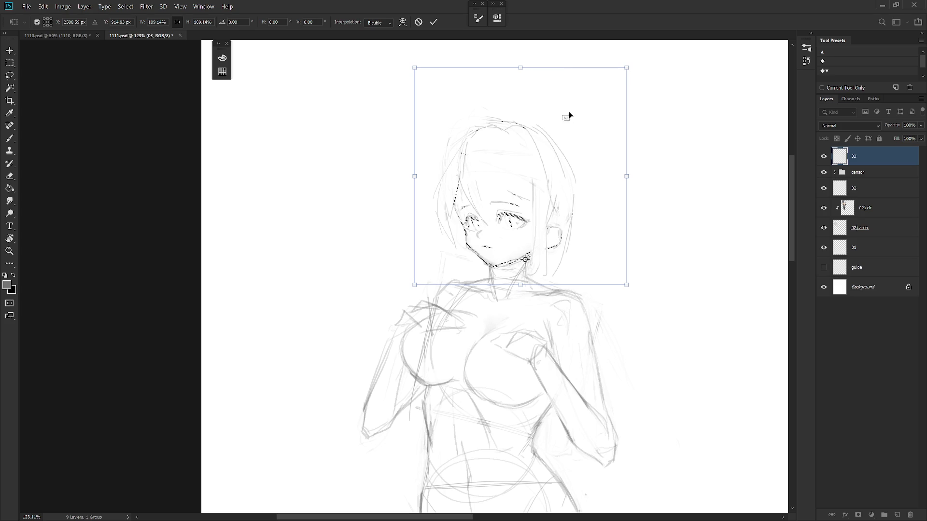
key(Return)
scroll(573, 236, down, 5)
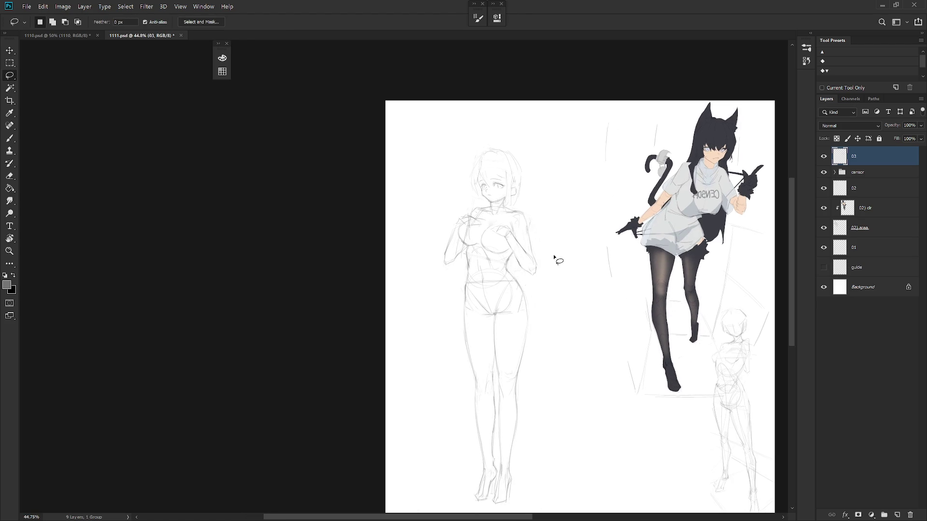
scroll(502, 187, up, 3)
Flip the canvas view horizontally and bring the reference figure into view beside the sketch.
key(e)
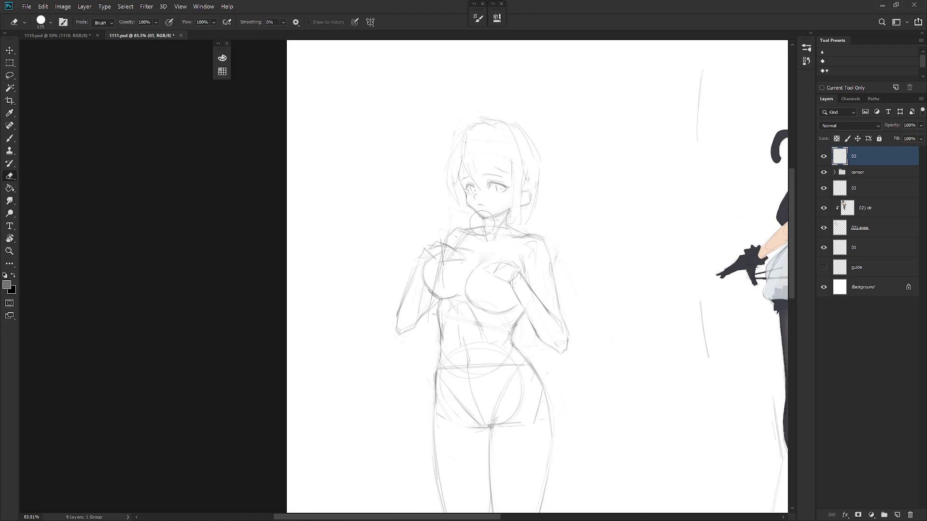
key(b)
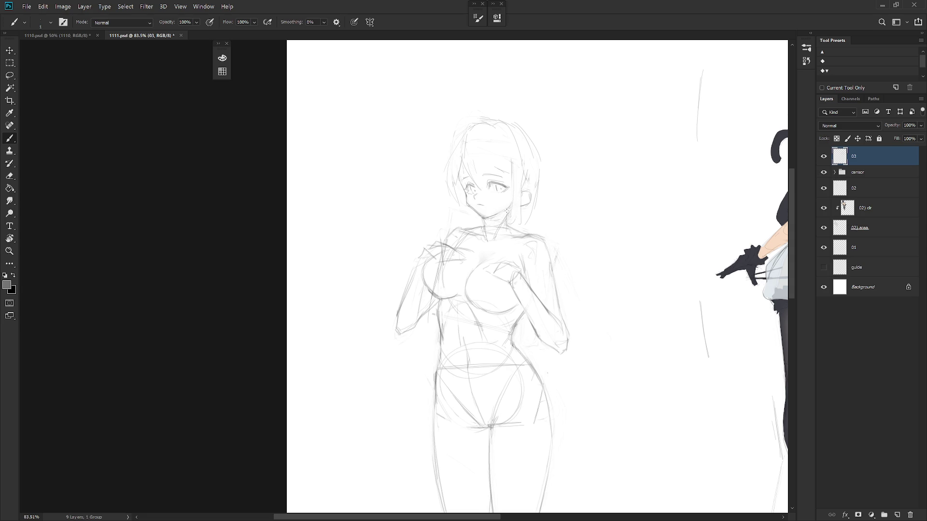
key(ctrl+shift+h)
drag(743, 199, 501, 216)
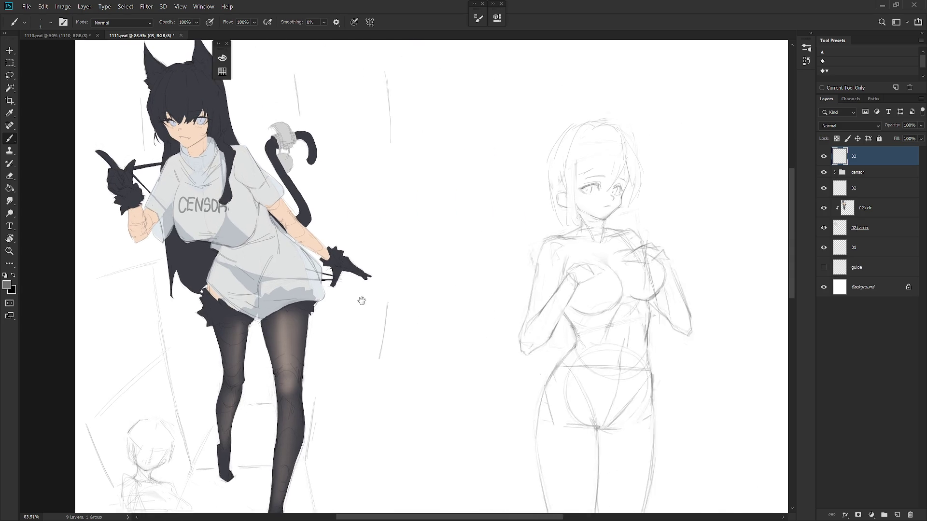
Refine the mirrored sketch's face and hair lines on layer 03, alternating brush and eraser.
key(e)
key(b)
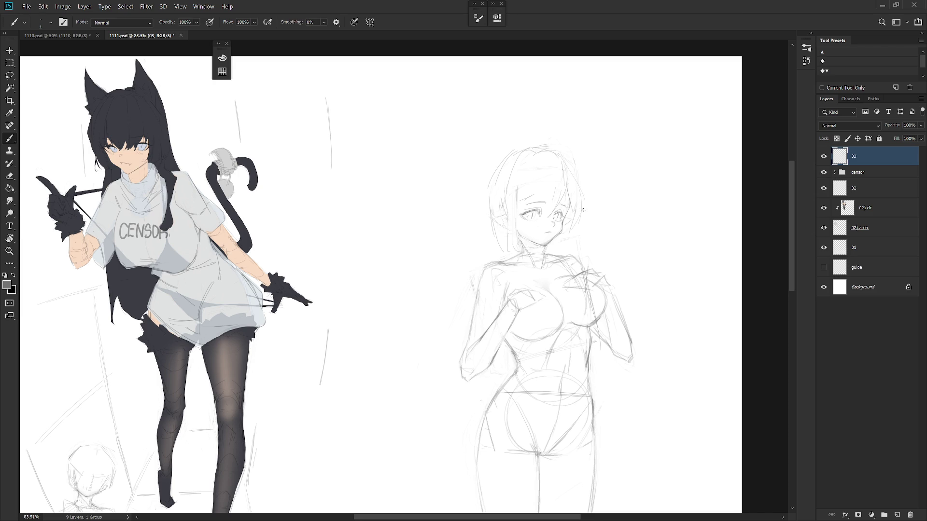
scroll(579, 211, down, 2)
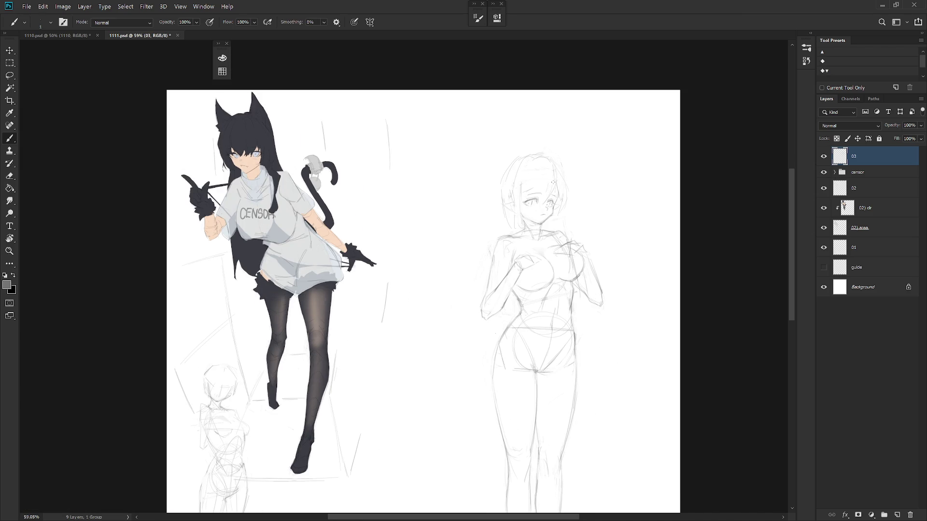
scroll(546, 217, up, 2)
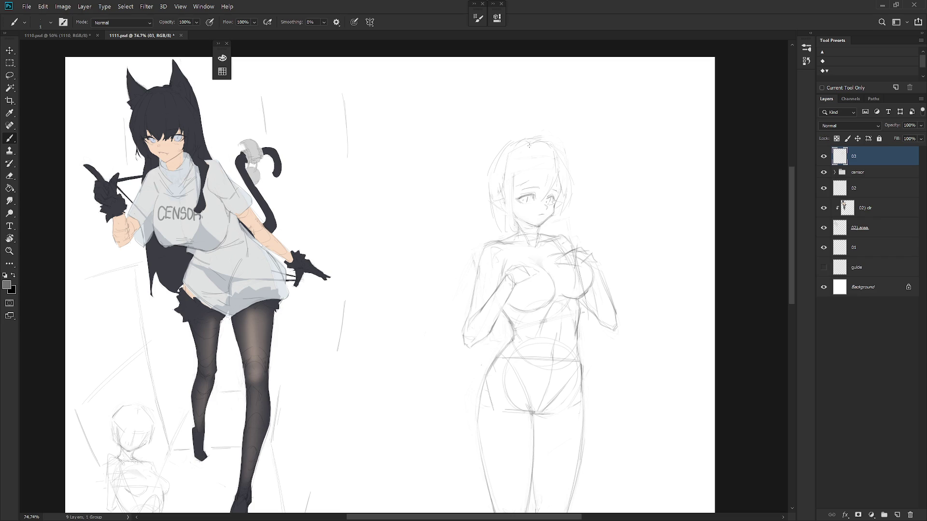
key(e)
key(b)
key(e)
key(b)
scroll(519, 183, up, 1)
key(e)
key(b)
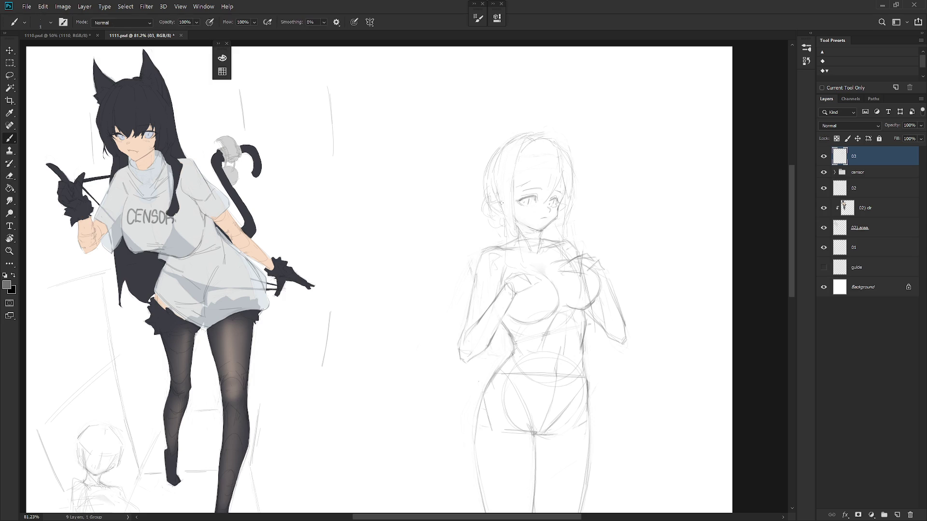
Redraw the lower contour of the left eye and touch up the hair lines around the head.
key(e)
key(b)
scroll(563, 172, up, 3)
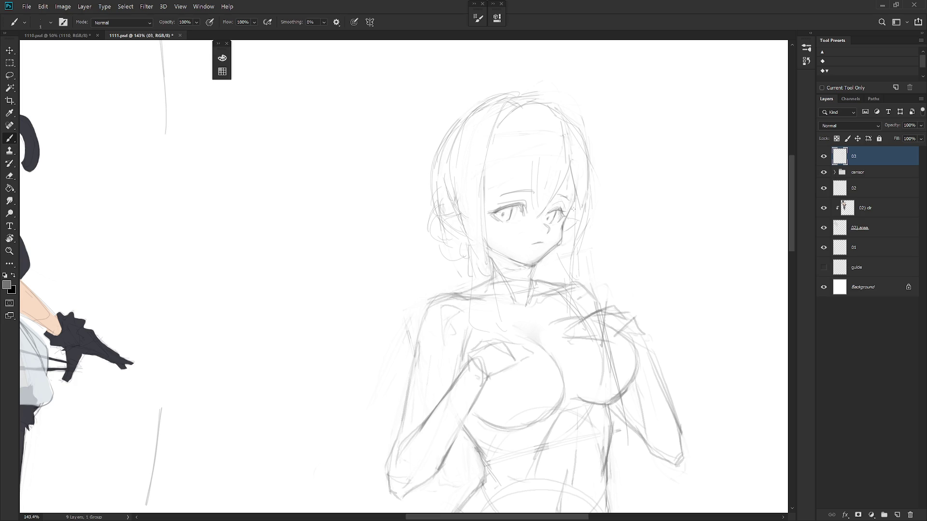
scroll(452, 230, down, 5)
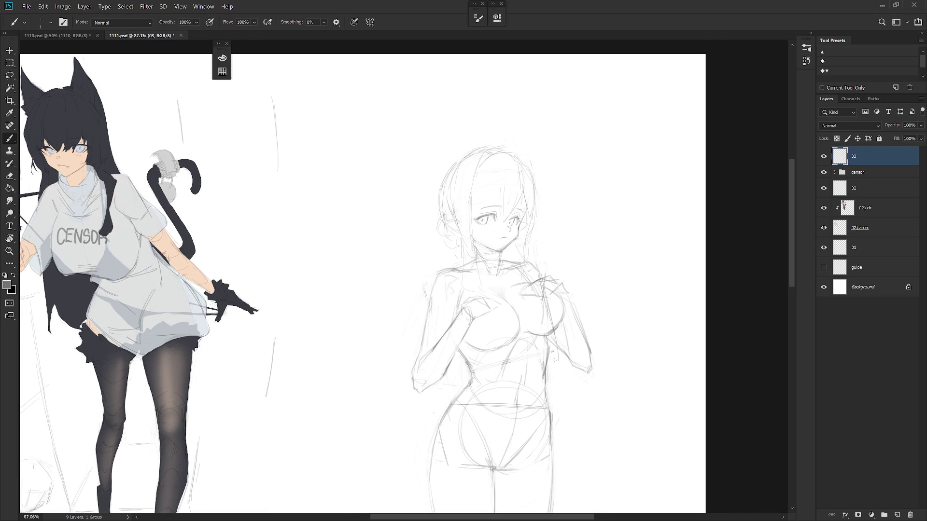
scroll(479, 222, up, 5)
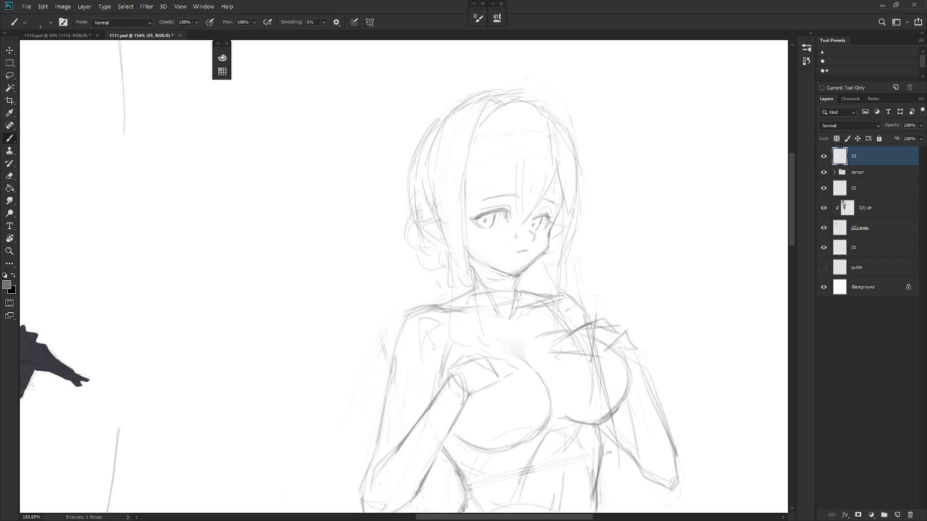
drag(488, 232, 500, 229)
key(e)
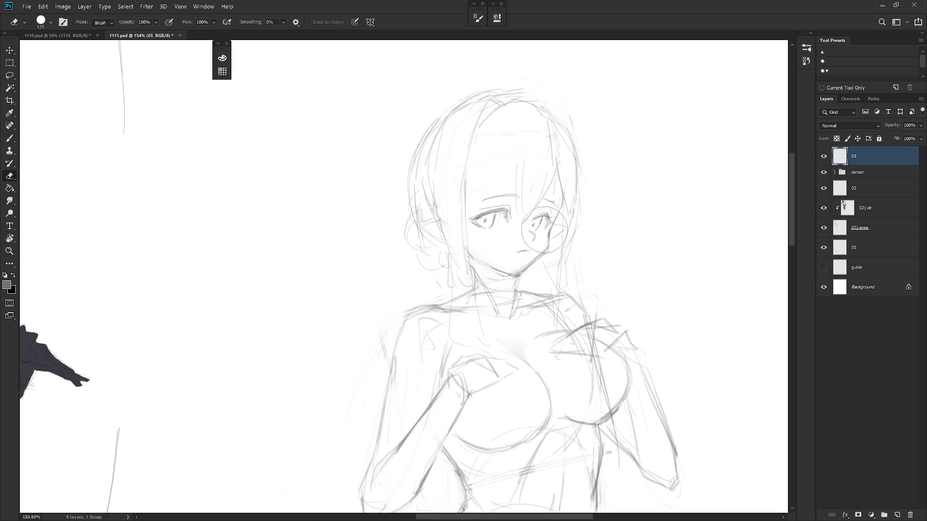
key(b)
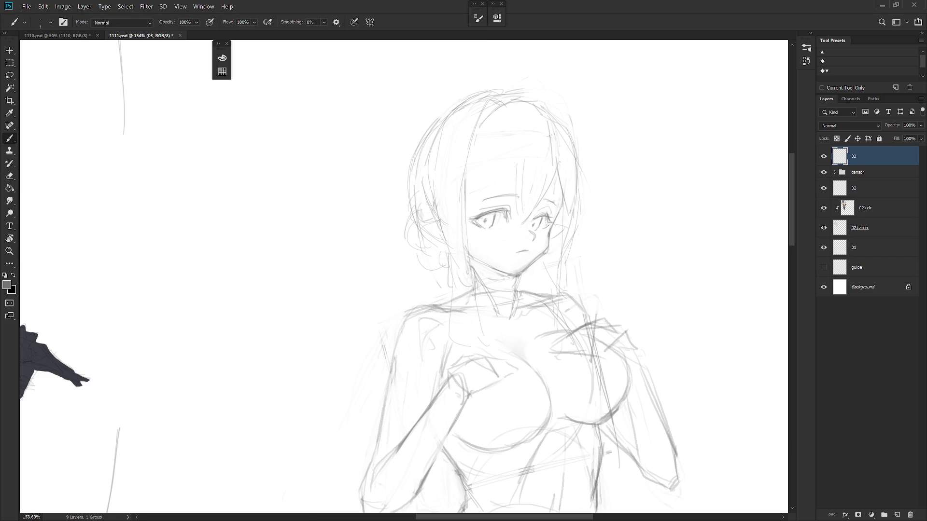
scroll(570, 228, down, 1)
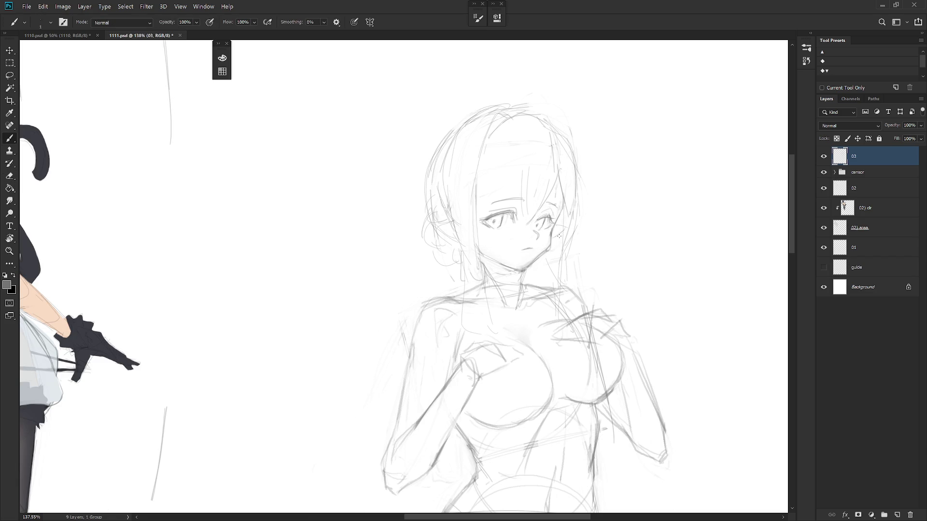
scroll(573, 287, down, 3)
scroll(481, 218, up, 1)
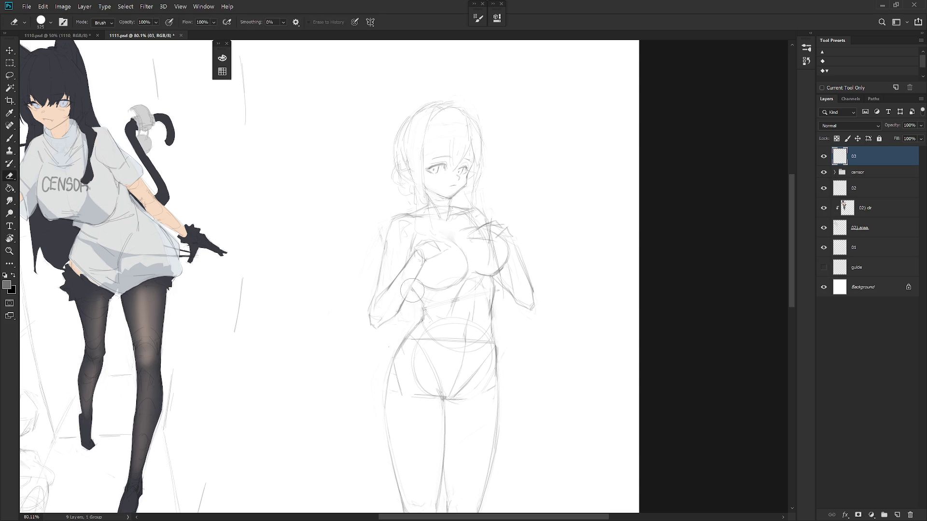
key(e)
key(b)
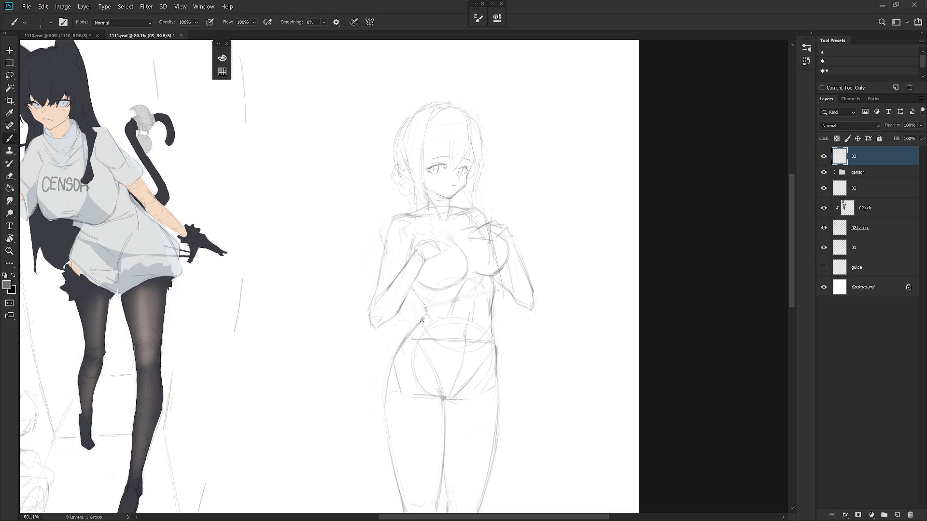
scroll(487, 299, down, 3)
scroll(502, 251, down, 2)
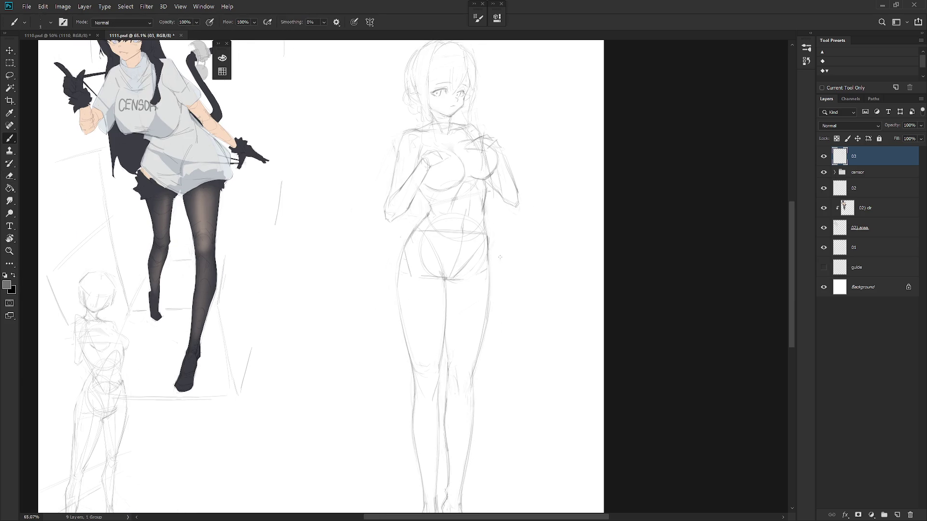
Touch up the sketch's lines, alternating between brush and eraser.
scroll(497, 288, down, 2)
key(e)
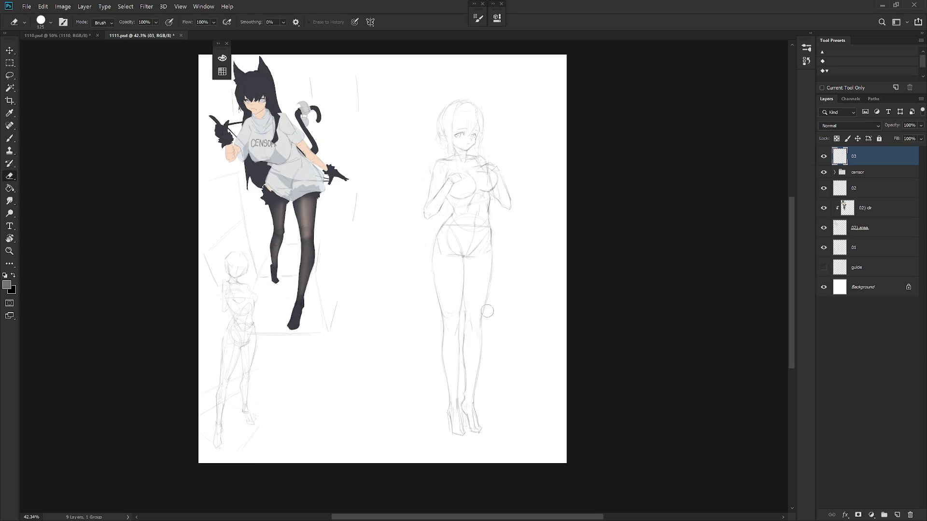
key(b)
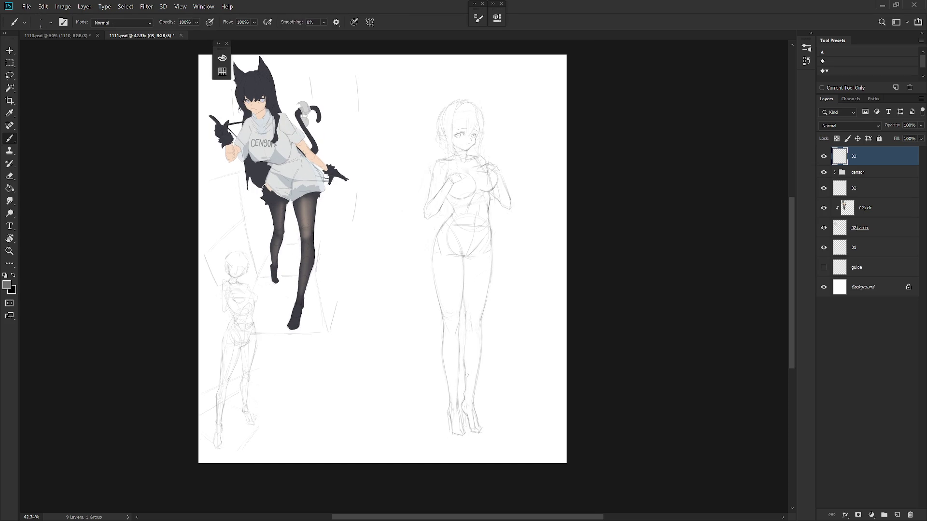
key(e)
key(b)
key(e)
key(b)
scroll(480, 339, up, 3)
scroll(501, 331, down, 1)
key(e)
key(b)
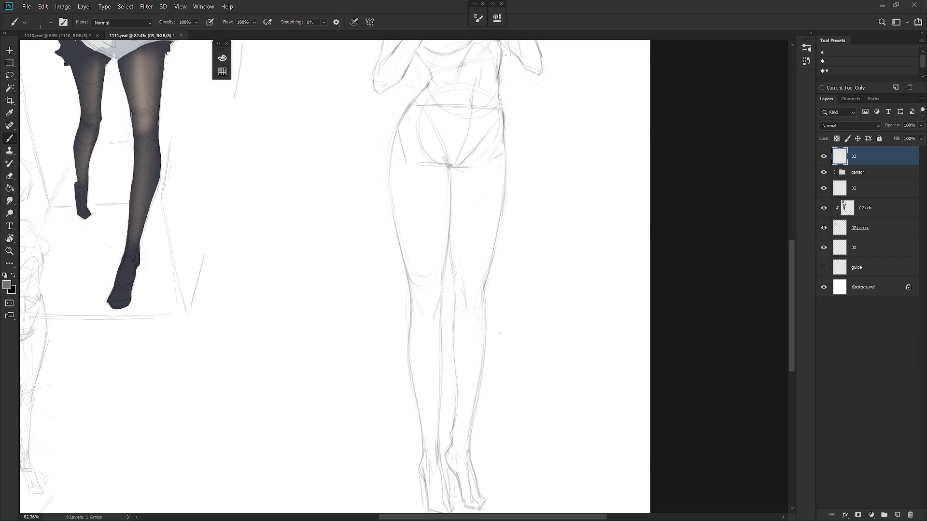
scroll(500, 333, down, 3)
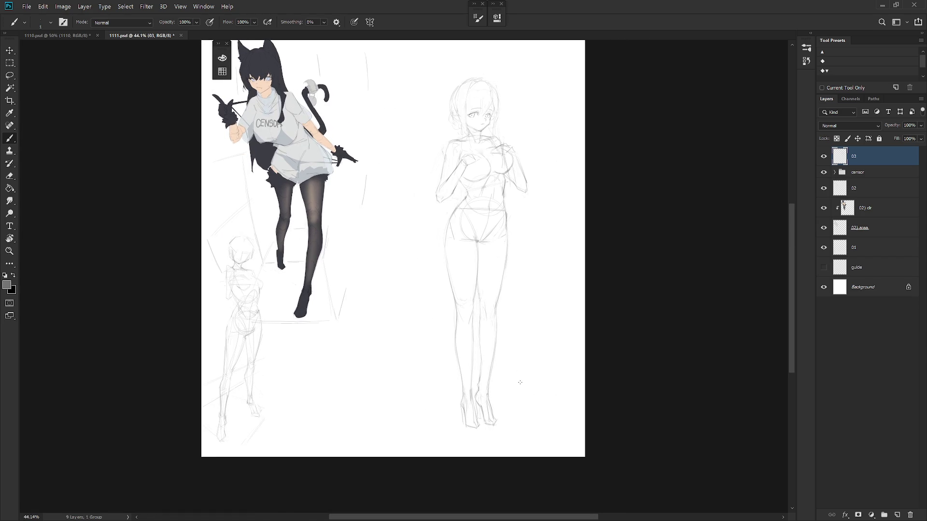
scroll(518, 211, up, 2)
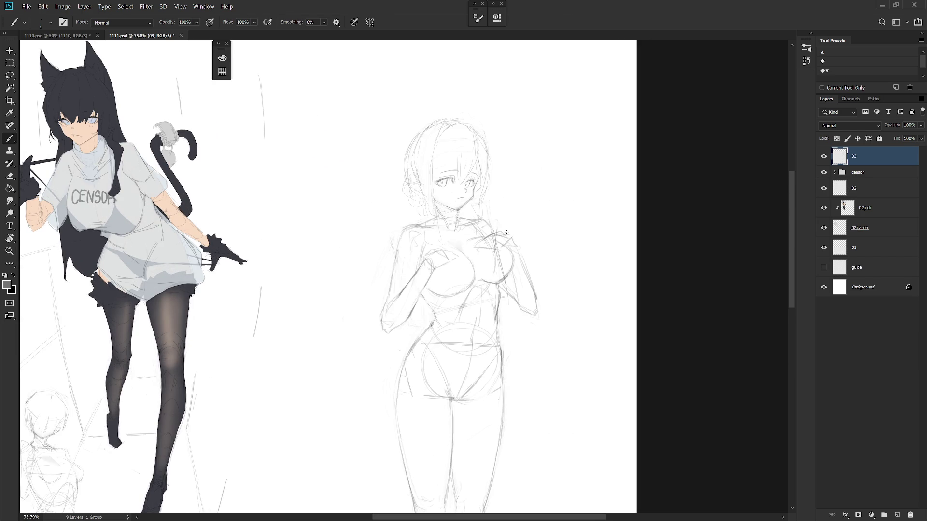
Lasso the sketch's head, move it about 23 px lower with Free Transform, and deselect.
mouse_move(467, 223)
mouse_down()
mouse_move(490, 250)
mouse_move(394, 239)
mouse_move(451, 265)
mouse_move(489, 253)
mouse_move(446, 261)
mouse_up()
key(l)
key(ctrl+t)
key(Return)
key(b)
key(l)
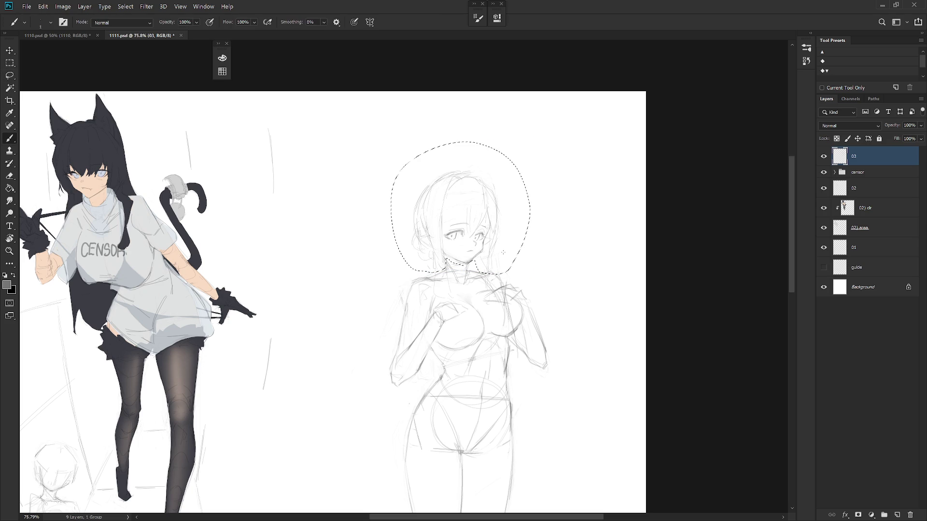
drag(501, 274, 483, 292)
key(ctrl+t)
key(Return)
key(ctrl+d)
key(b)
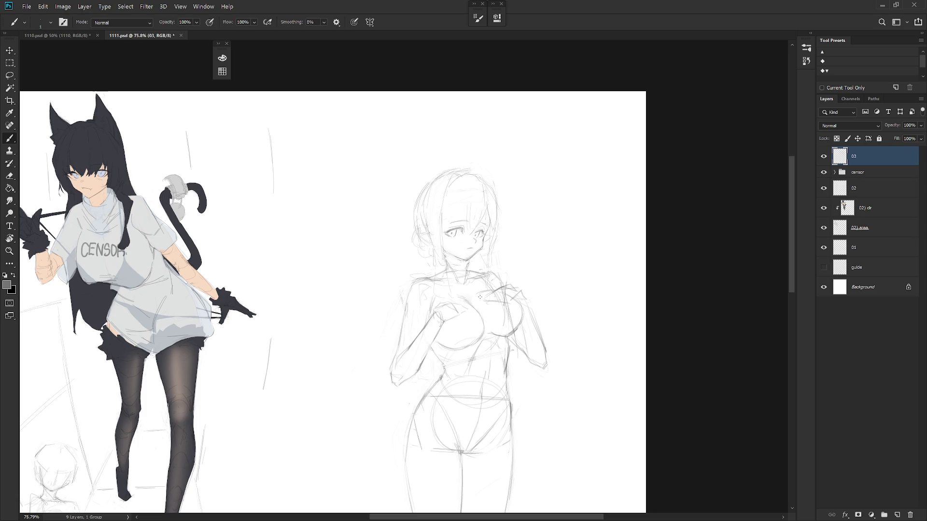
Sketch two faint pencil strokes across the elf girl's chest.
key(e)
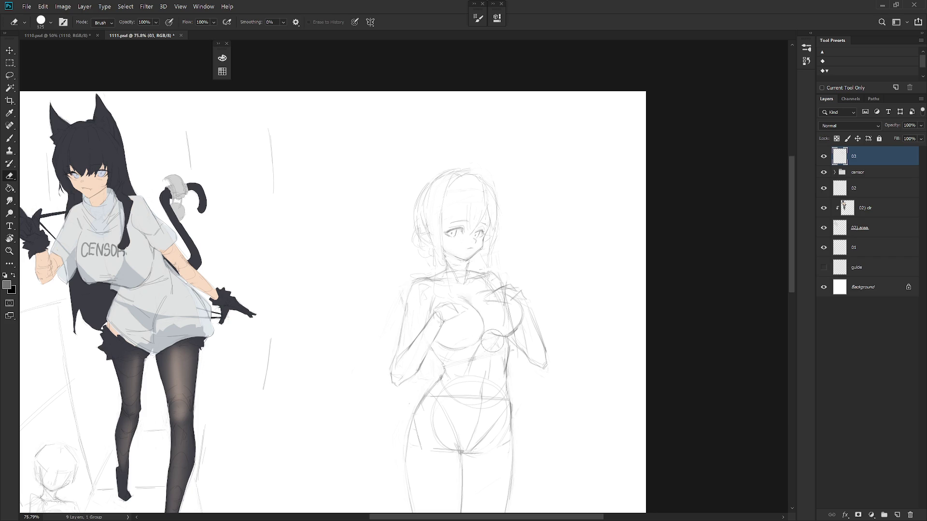
key(b)
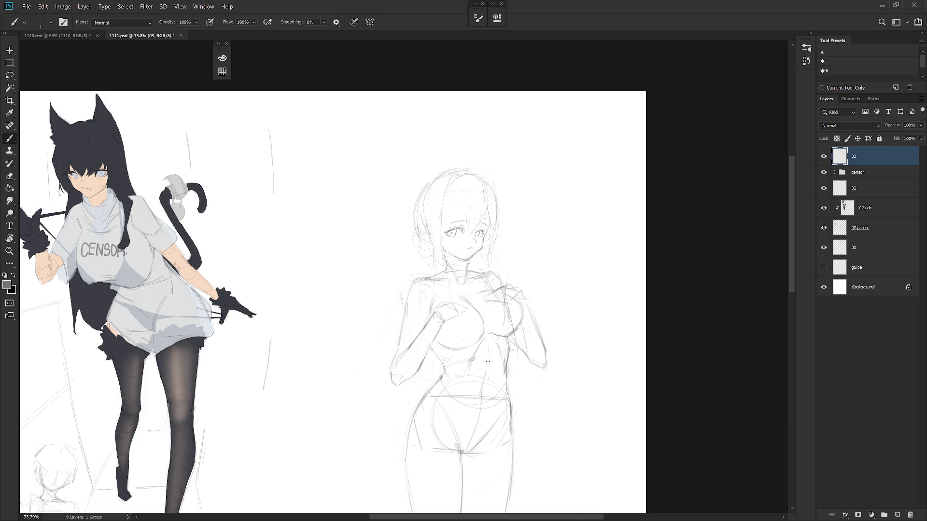
drag(486, 378, 493, 334)
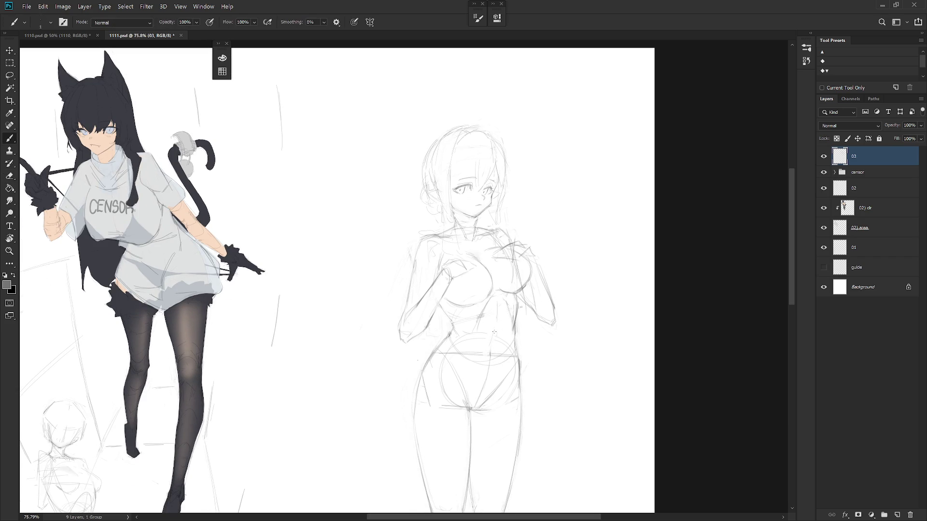
scroll(493, 370, down, 2)
key(e)
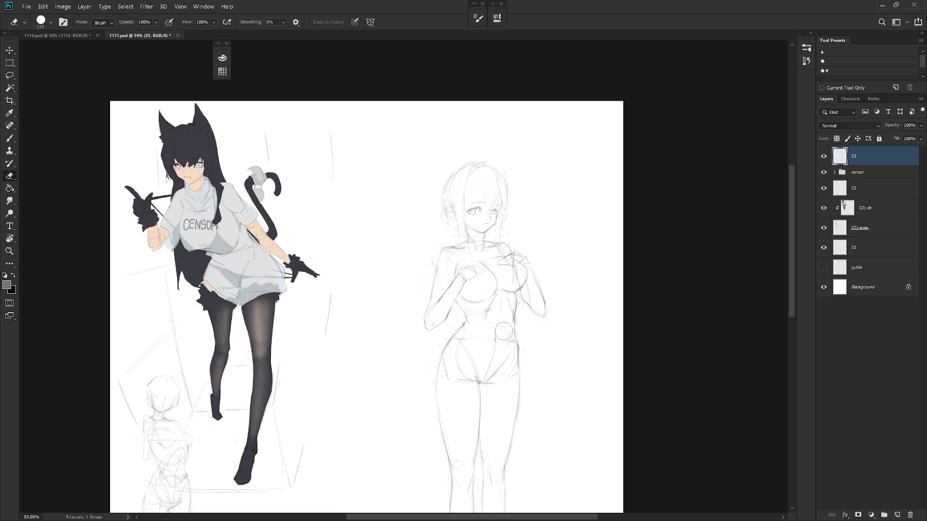
key(b)
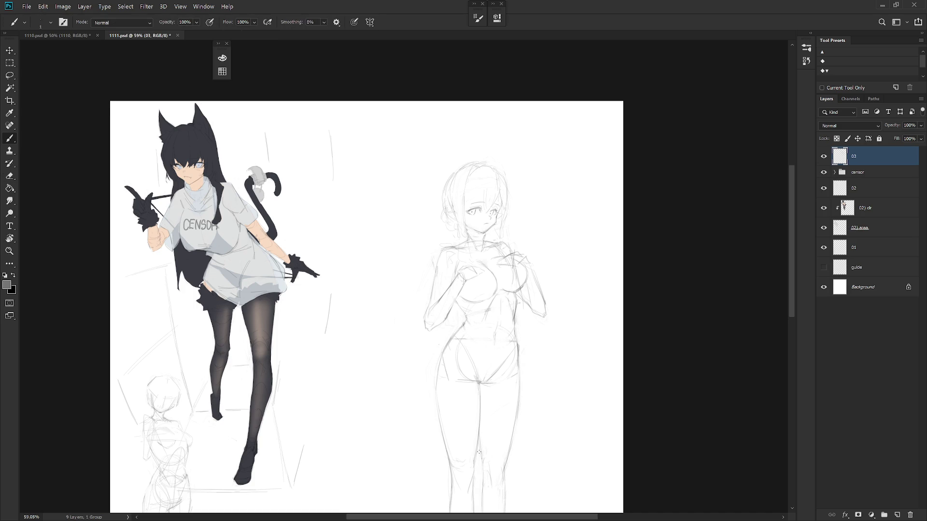
key(e)
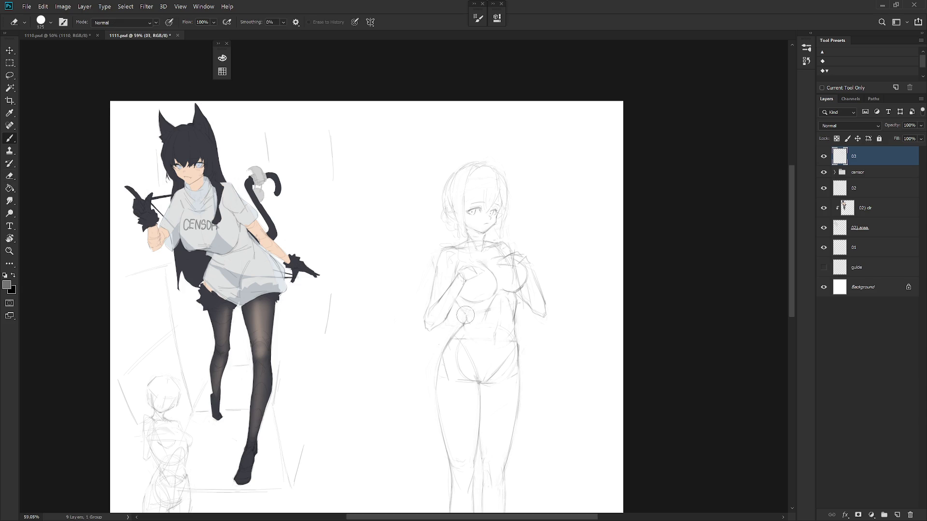
key(b)
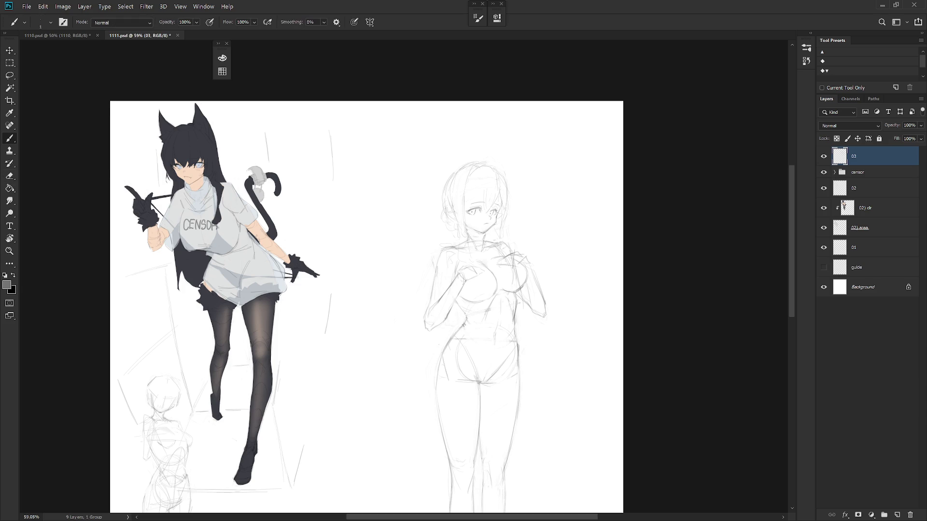
scroll(528, 297, up, 4)
key(e)
scroll(507, 275, down, 5)
key(b)
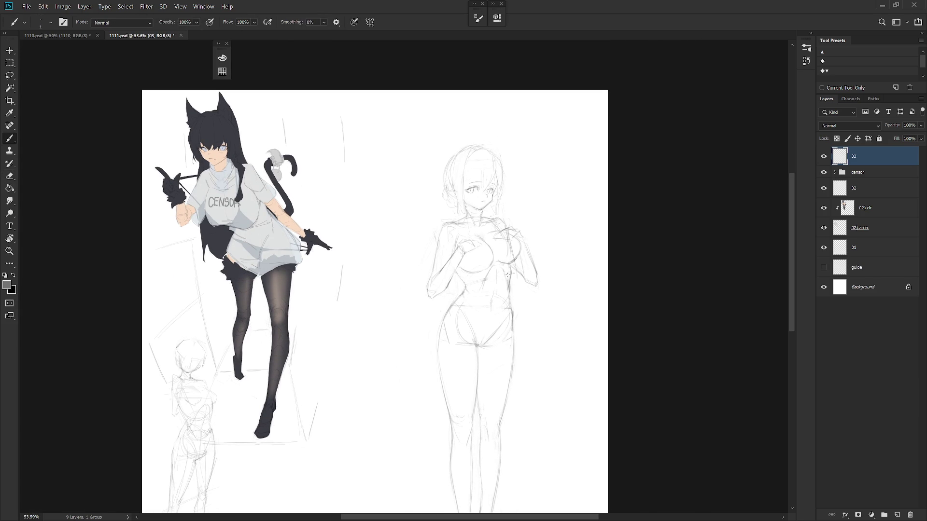
scroll(482, 237, up, 3)
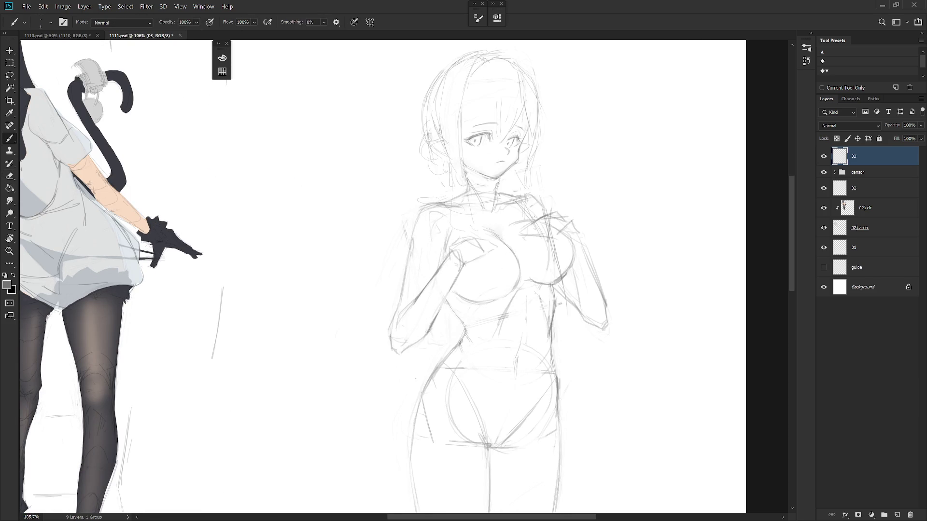
drag(461, 252, 534, 243)
mouse_move(474, 277)
mouse_down()
mouse_move(491, 264)
mouse_move(551, 265)
mouse_up()
Add short vertical torso strokes, redrawing one after an undo, plus a line beside the right hip.
drag(436, 347, 436, 365)
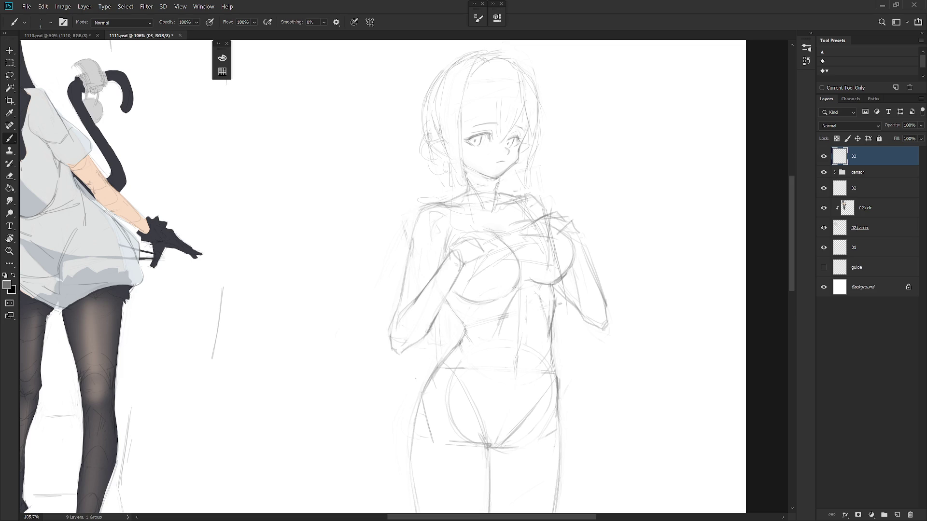
drag(519, 291, 517, 343)
key(ctrl+z)
drag(529, 336, 528, 354)
drag(573, 281, 573, 368)
scroll(574, 338, down, 3)
scroll(555, 265, up, 3)
Add a faint stroke near the elf girl's right shoulder.
key(l)
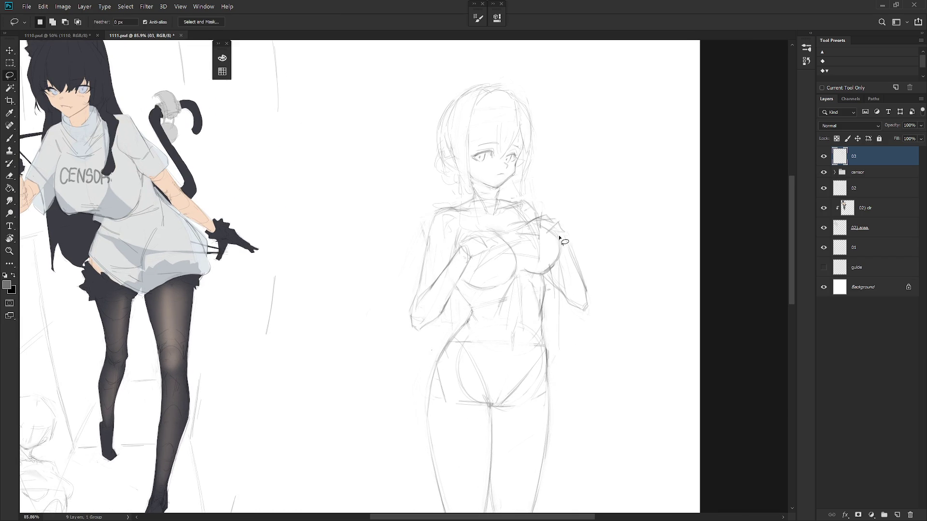
key(b)
drag(550, 225, 573, 234)
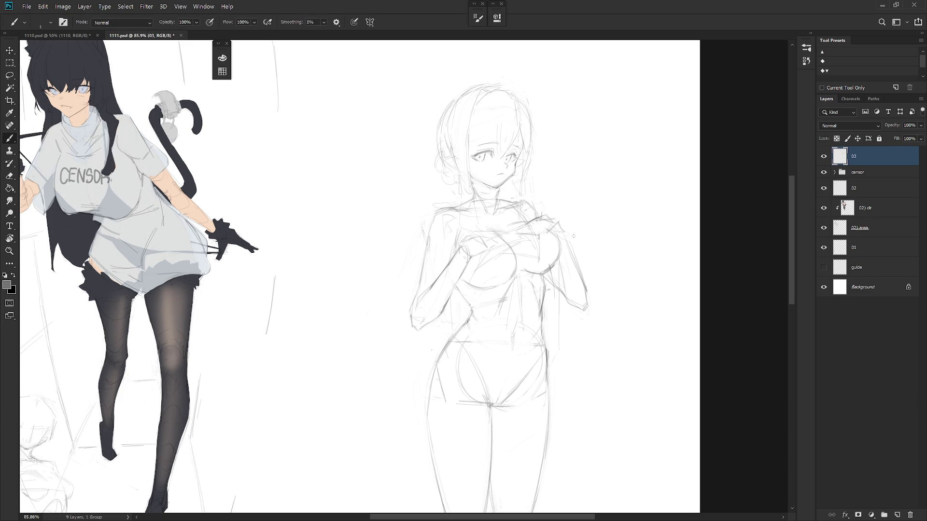
key(e)
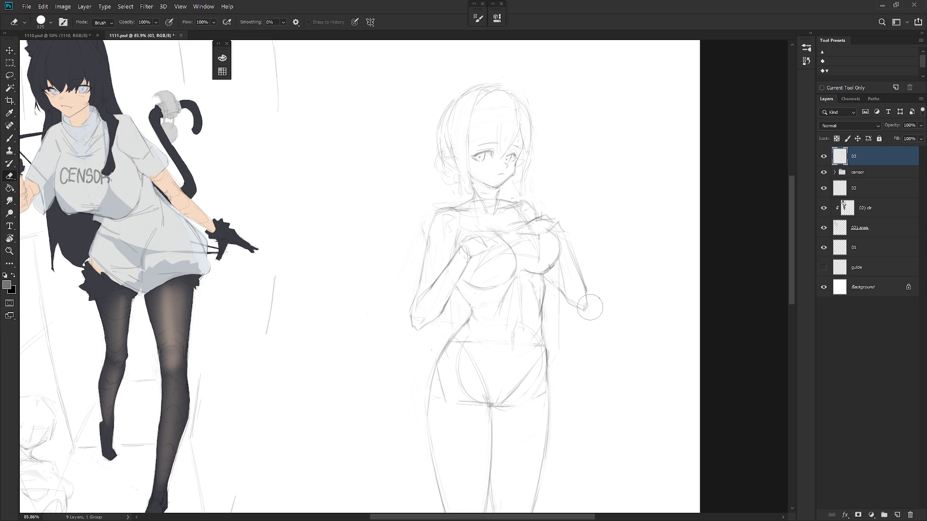
scroll(580, 320, down, 3)
Erase the sketch lines around the elf girl's mouth and chin.
key(b)
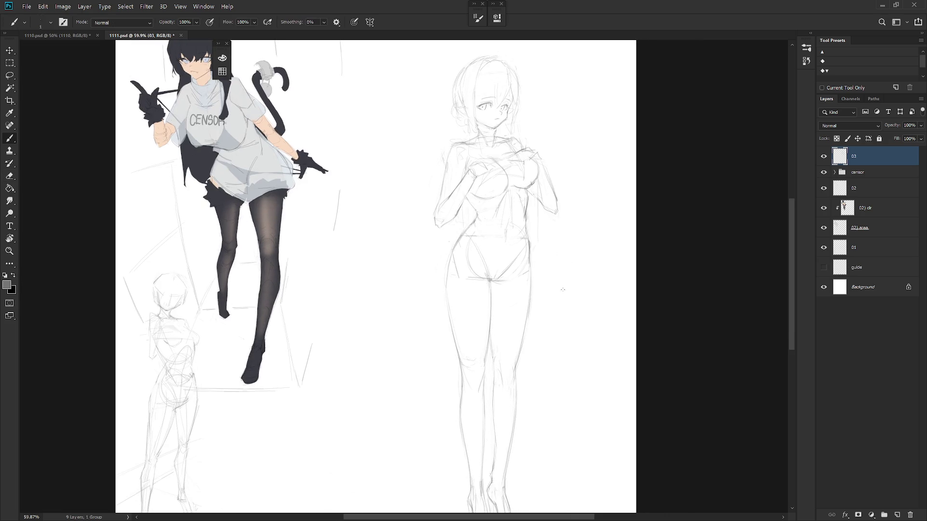
scroll(569, 318, down, 4)
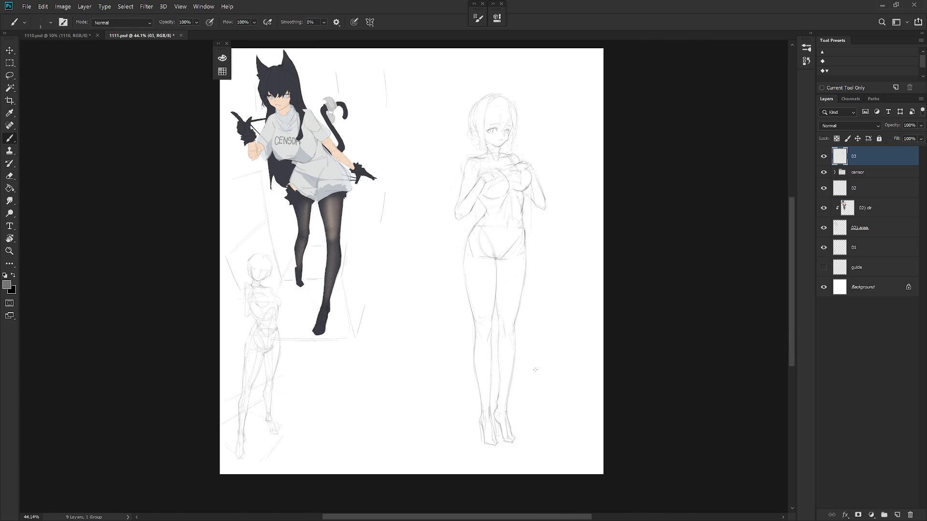
scroll(509, 423, up, 2)
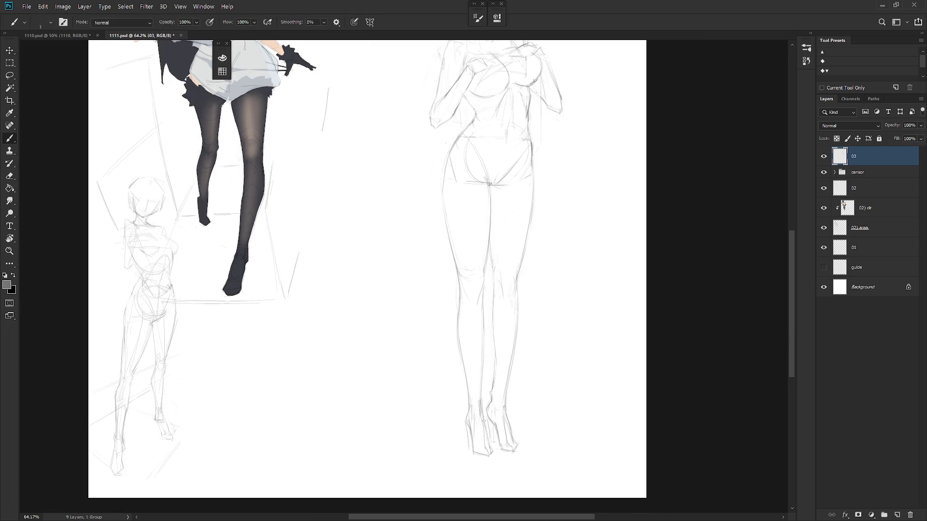
scroll(521, 425, down, 3)
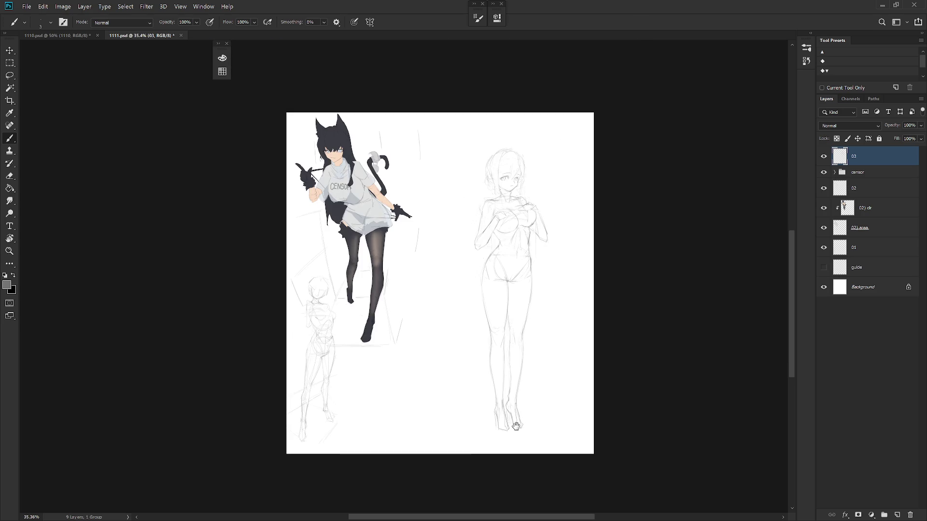
scroll(526, 216, up, 2)
scroll(526, 216, up, 2)
scroll(526, 213, up, 2)
key(e)
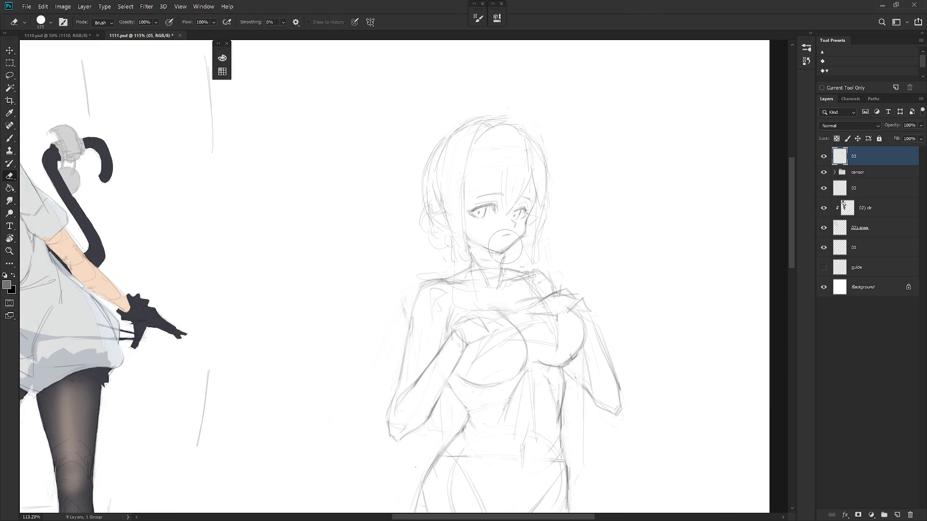
drag(513, 246, 507, 239)
key(b)
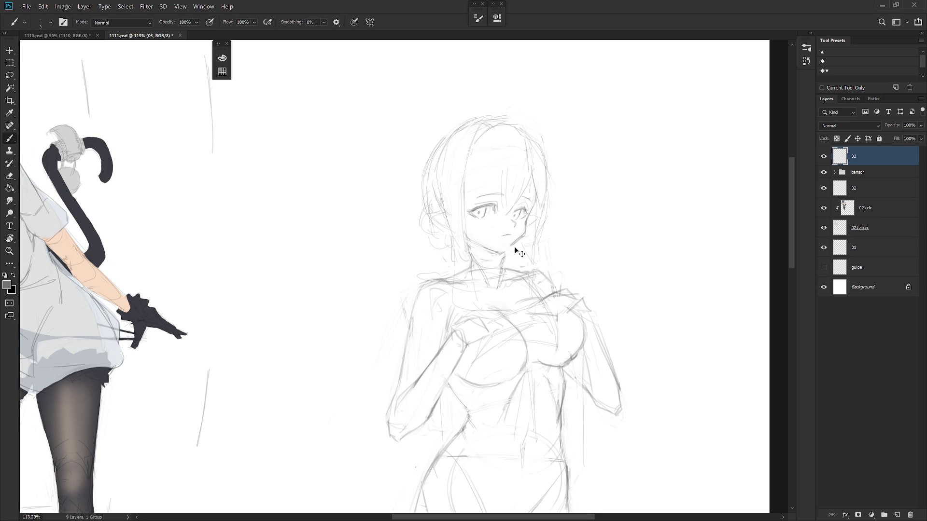
Flip the canvas horizontally to check proportions and smudge the jaw line softer.
key(h)
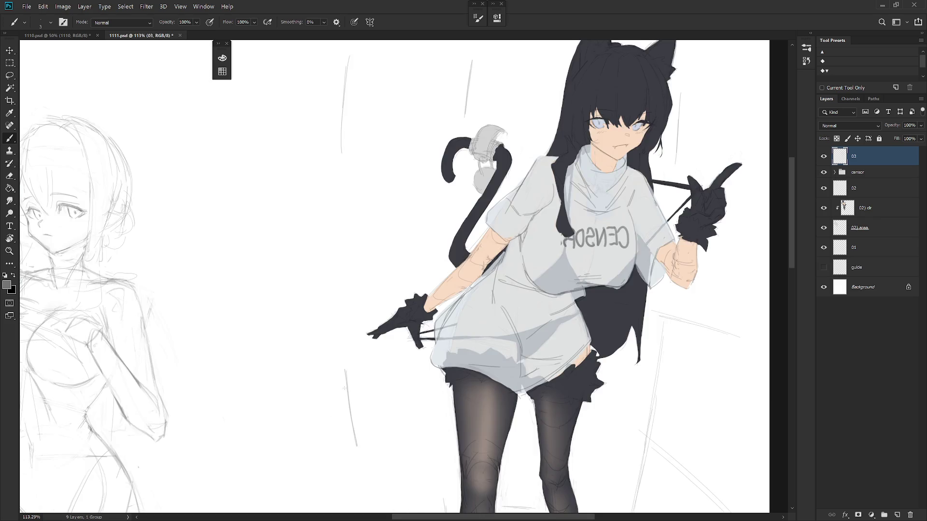
scroll(386, 229, up, 3)
key(e)
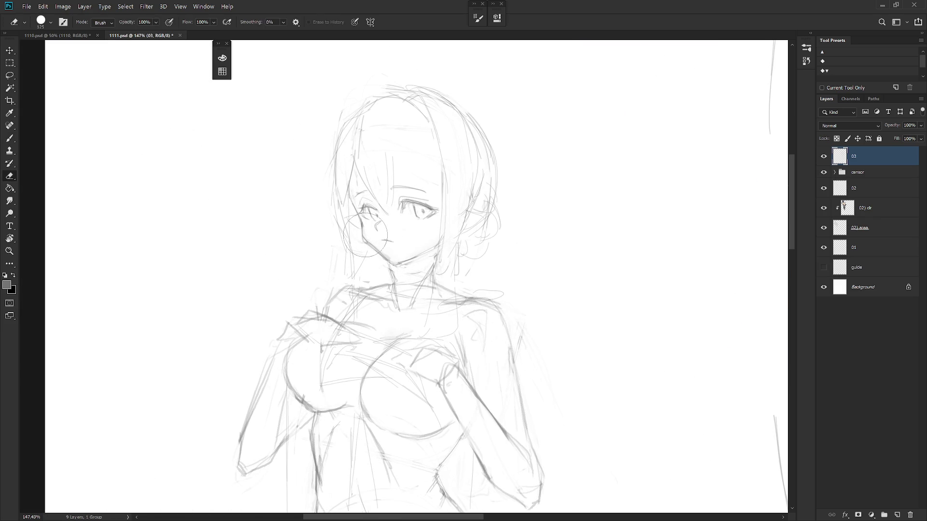
key(r)
mouse_move(367, 234)
mouse_down()
mouse_move(386, 255)
mouse_move(371, 241)
mouse_up()
key(e)
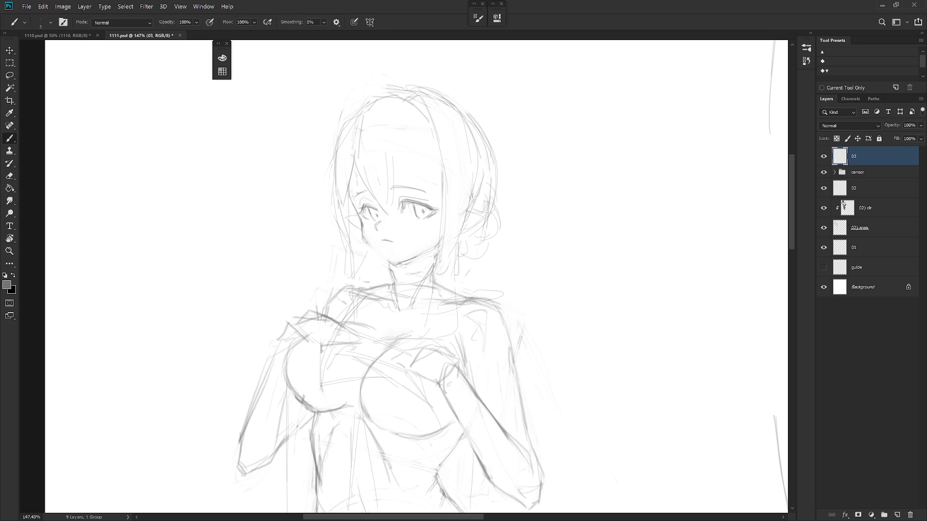
key(b)
mouse_move(475, 337)
mouse_down()
mouse_move(508, 254)
mouse_move(530, 263)
mouse_move(442, 304)
mouse_up()
key(r)
key(shift+b)
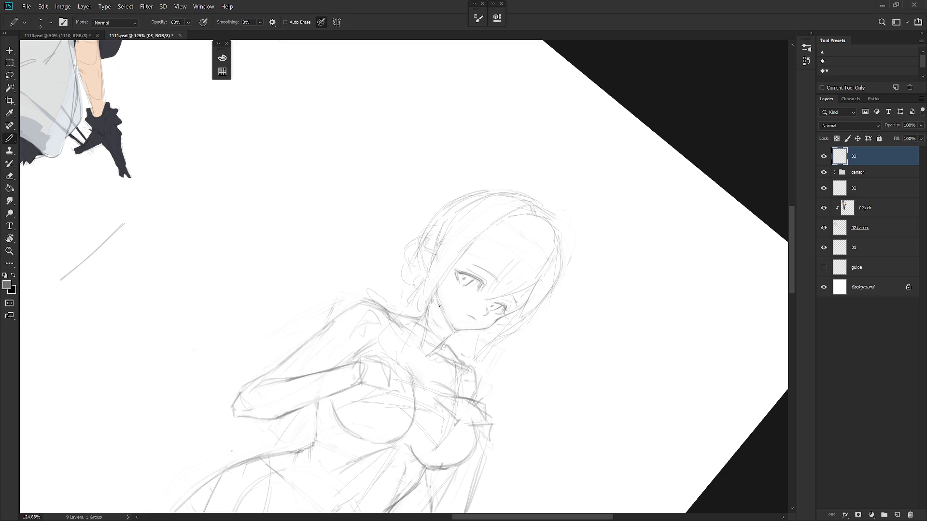
Darken the chin and jaw line on a rotated view, then reset the rotation upright.
key(s)
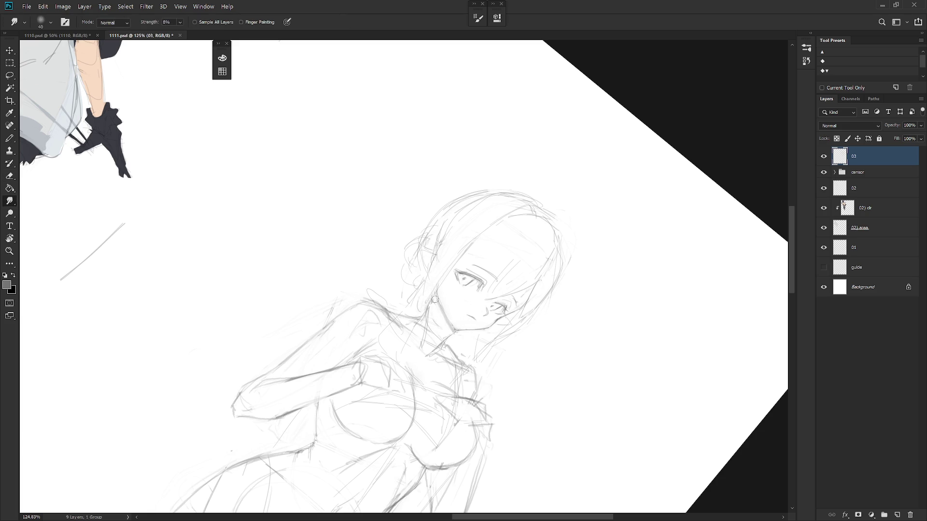
key(e)
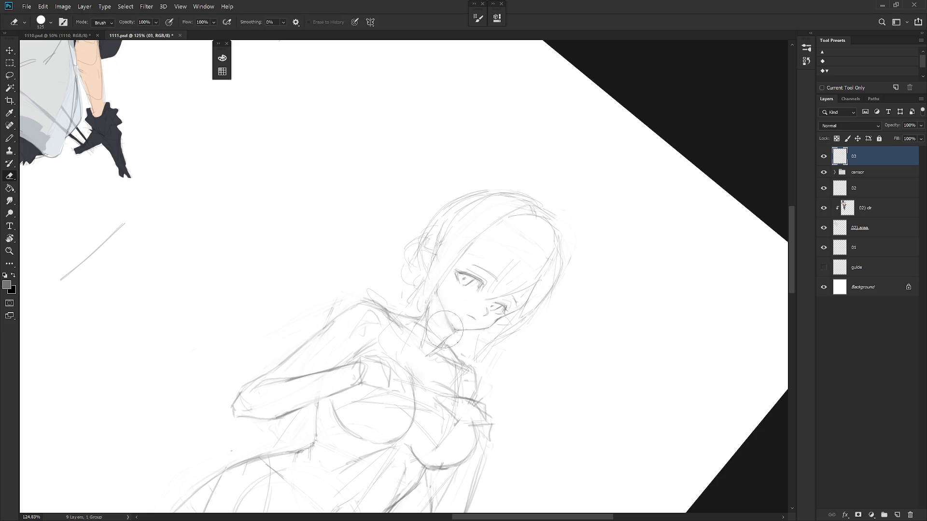
drag(451, 271, 441, 301)
key(b)
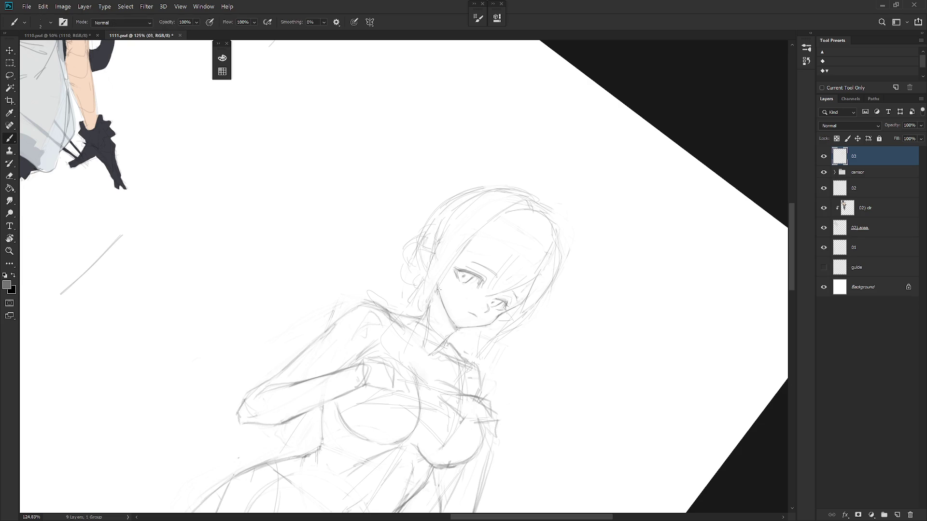
drag(455, 326, 448, 315)
key(Escape)
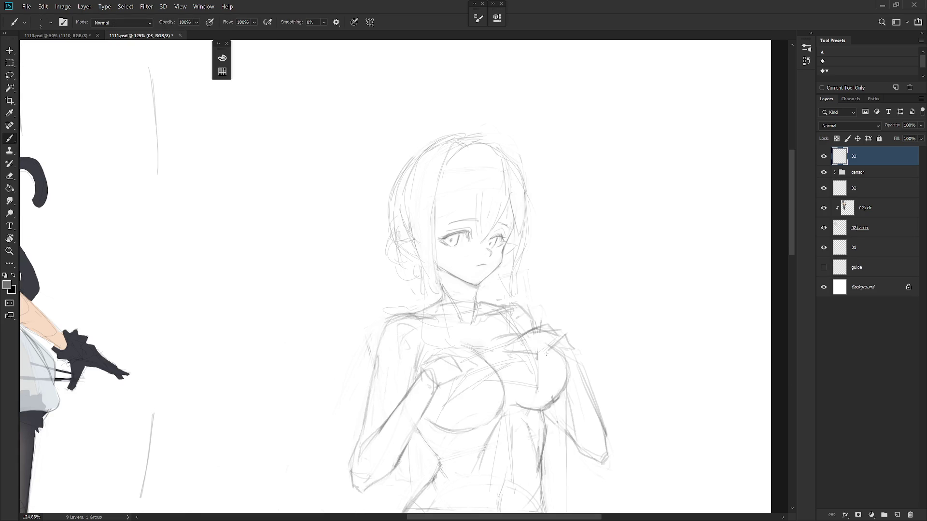
scroll(562, 367, down, 5)
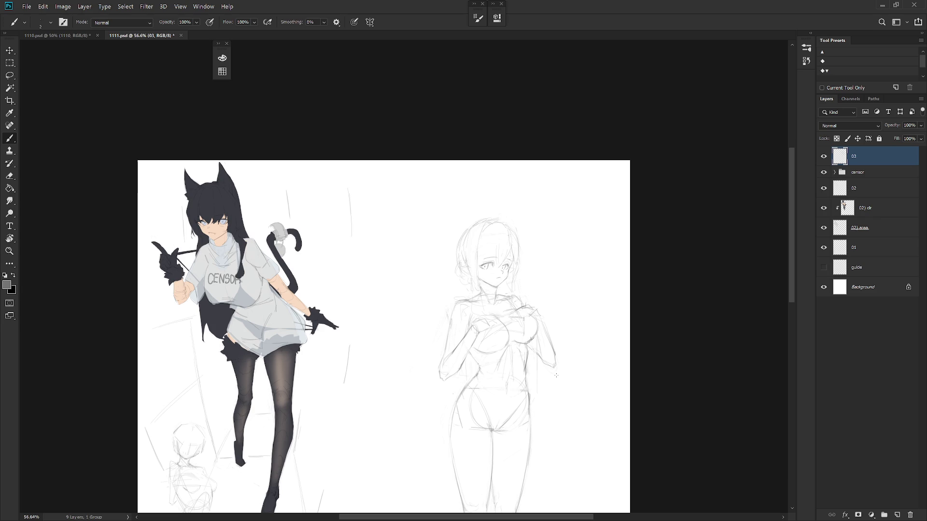
scroll(477, 277, up, 3)
scroll(477, 277, up, 2)
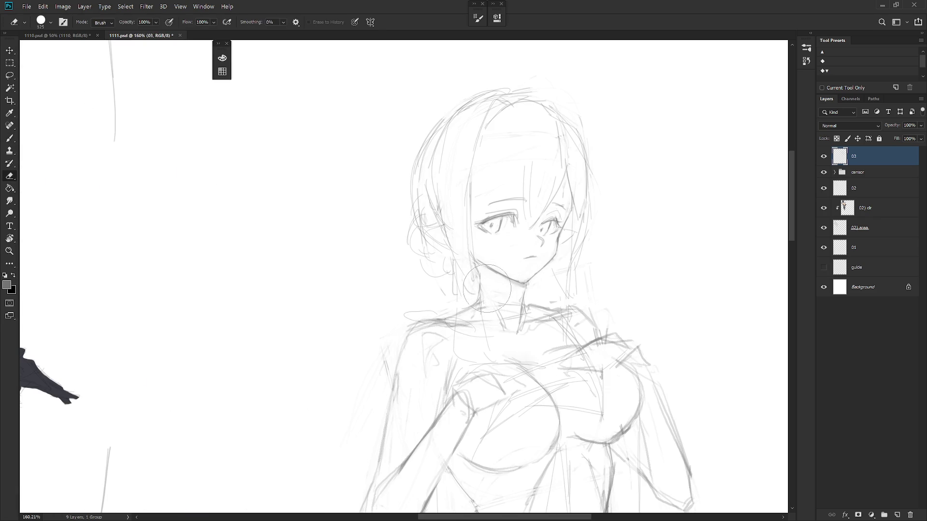
Darken the left neck line and add a thin hair line beside the face.
drag(480, 274, 499, 316)
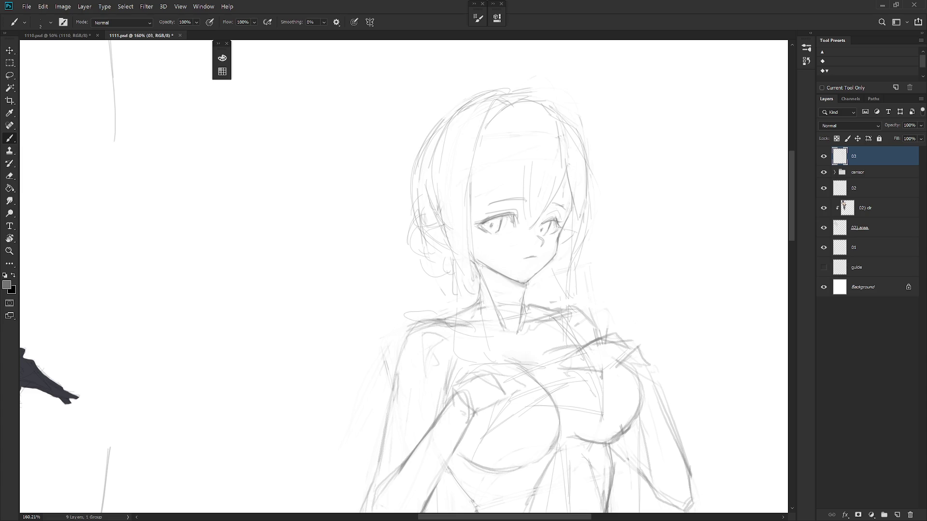
drag(468, 185, 471, 296)
key(ctrl+z)
drag(465, 180, 470, 297)
key(ctrl+z)
drag(468, 182, 473, 258)
Sketch fine strokes along the neck and collarbone, then zoom out to review.
key(e)
key(b)
drag(453, 273, 451, 338)
key(e)
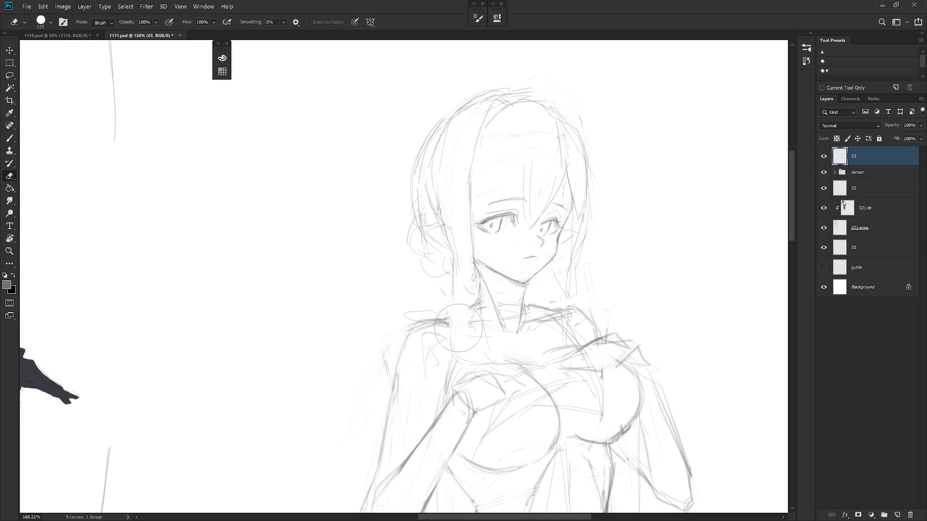
key(b)
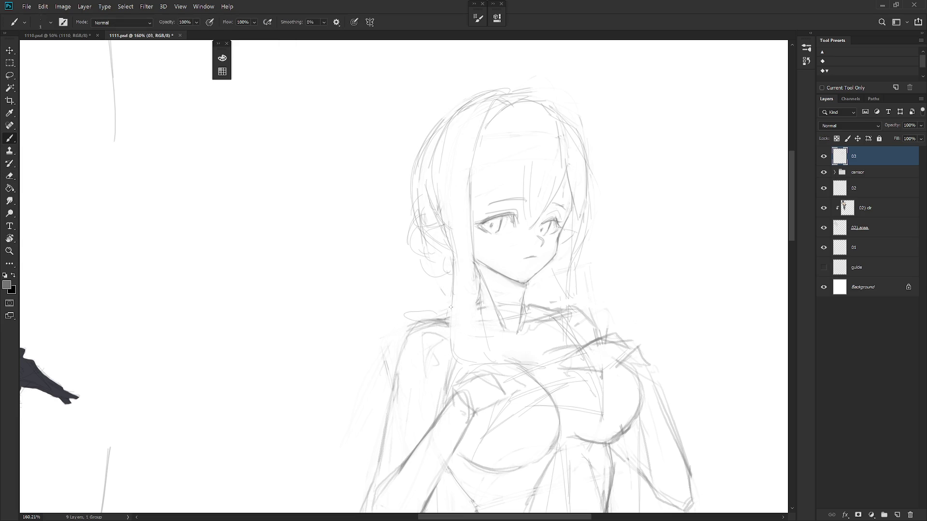
drag(452, 340, 442, 353)
mouse_move(479, 324)
mouse_down()
mouse_move(485, 354)
mouse_move(510, 367)
mouse_up()
scroll(509, 367, down, 4)
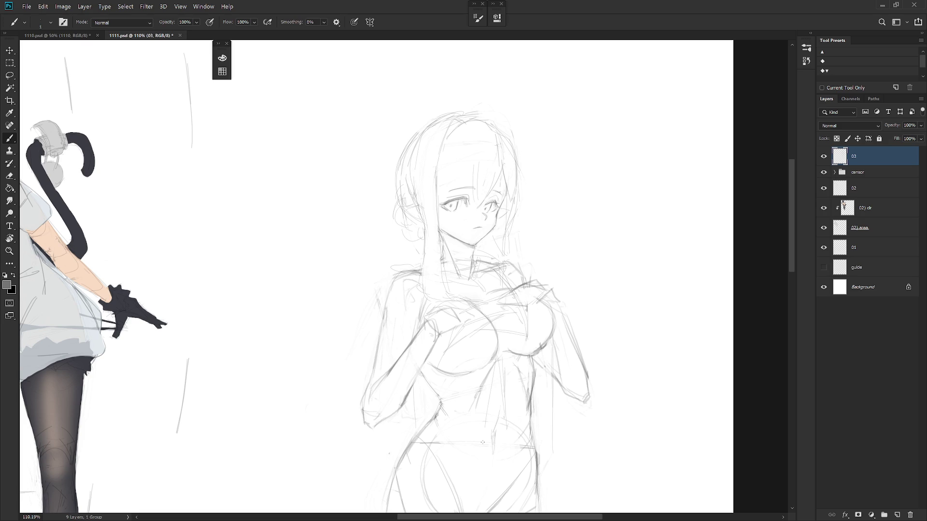
scroll(487, 386, down, 1)
scroll(492, 328, down, 2)
alt+click(485, 316)
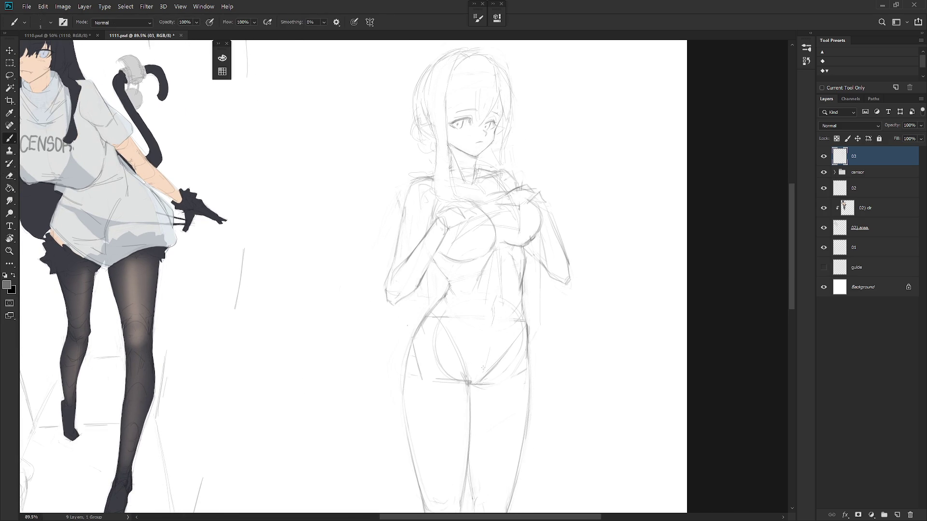
Erase stray lines around the elf girl's lower chest and abdomen.
scroll(530, 307, down, 3)
key(e)
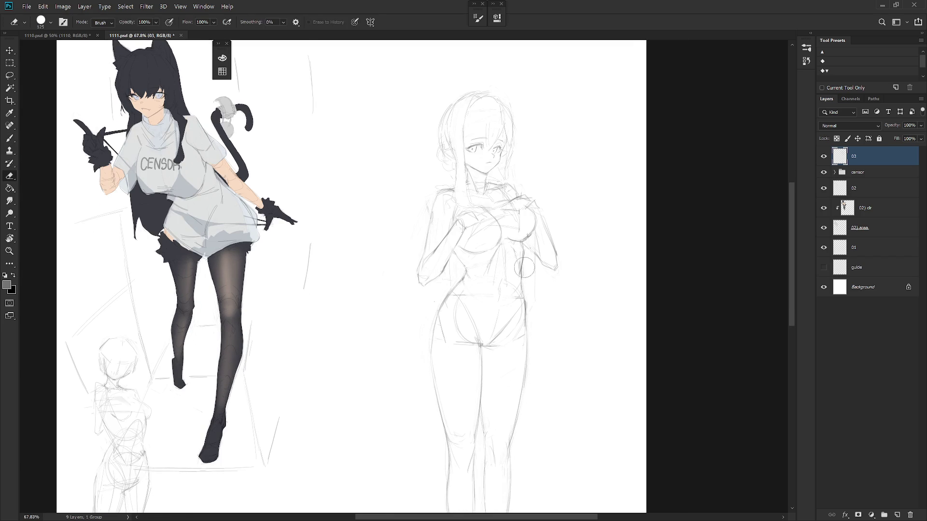
drag(522, 240, 519, 271)
key(b)
key(e)
key(b)
key(e)
key(b)
key(e)
key(b)
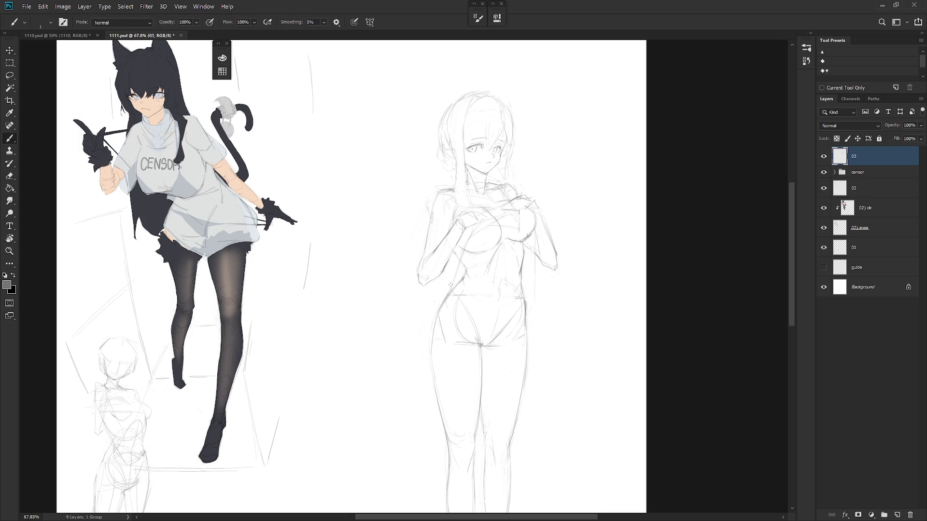
key(e)
key(b)
key(e)
key(b)
scroll(523, 211, up, 1)
key(e)
key(b)
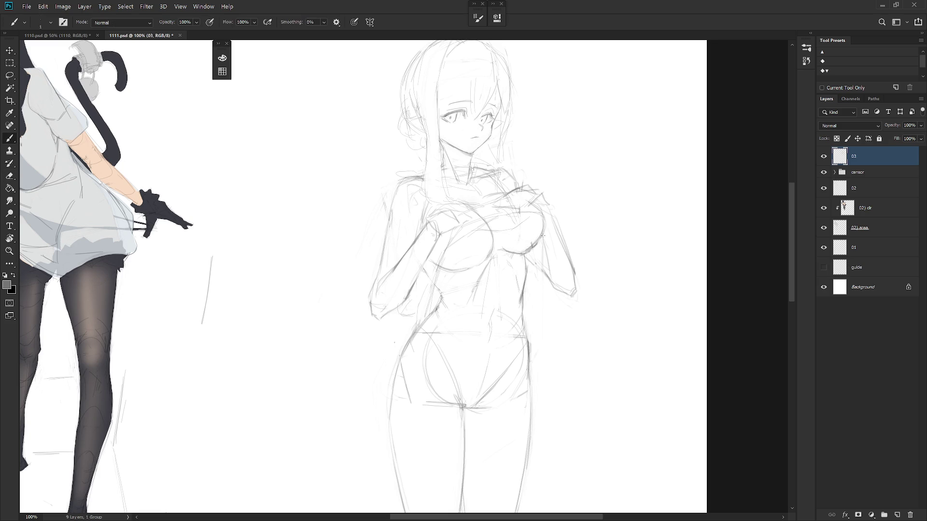
Redraw the torso's right-side contour, shrinking the eraser to 80 and resetting view rotation.
mouse_move(541, 242)
mouse_down()
mouse_move(534, 282)
mouse_move(537, 264)
mouse_up()
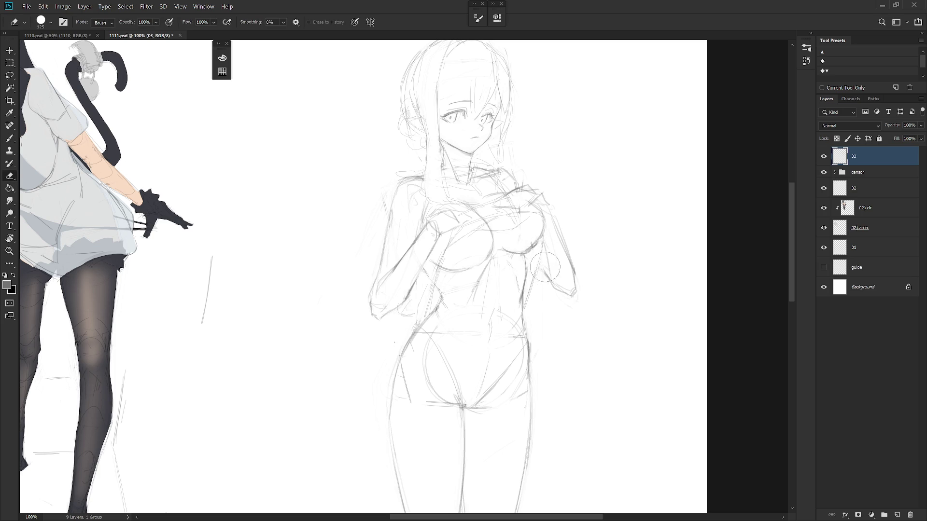
mouse_move(436, 168)
mouse_down()
mouse_move(438, 185)
mouse_move(393, 202)
mouse_up()
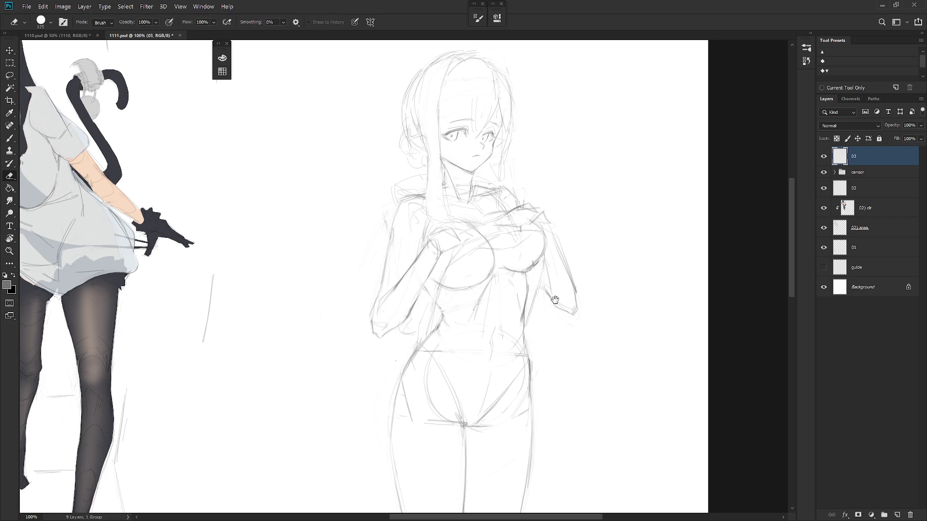
key(r)
drag(472, 282, 390, 399)
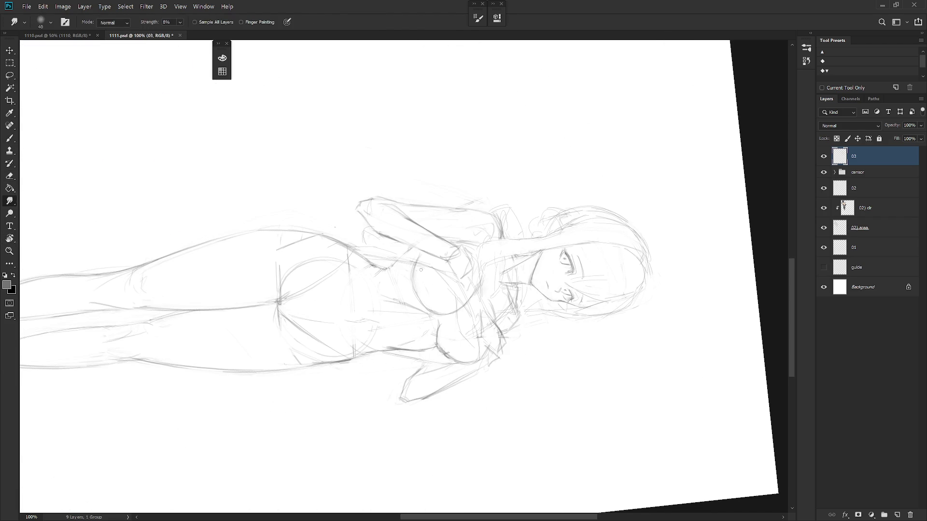
key(e)
key(bracketleft)
key(bracketleft)
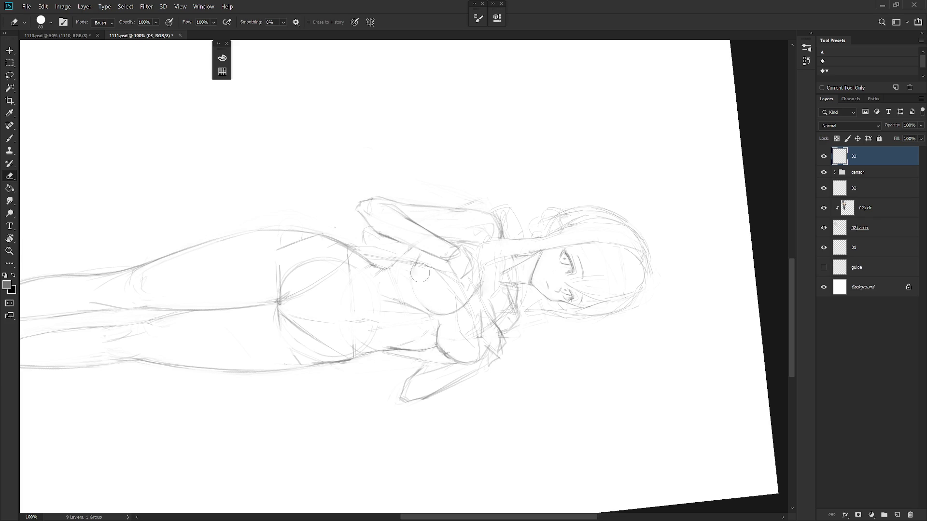
key(b)
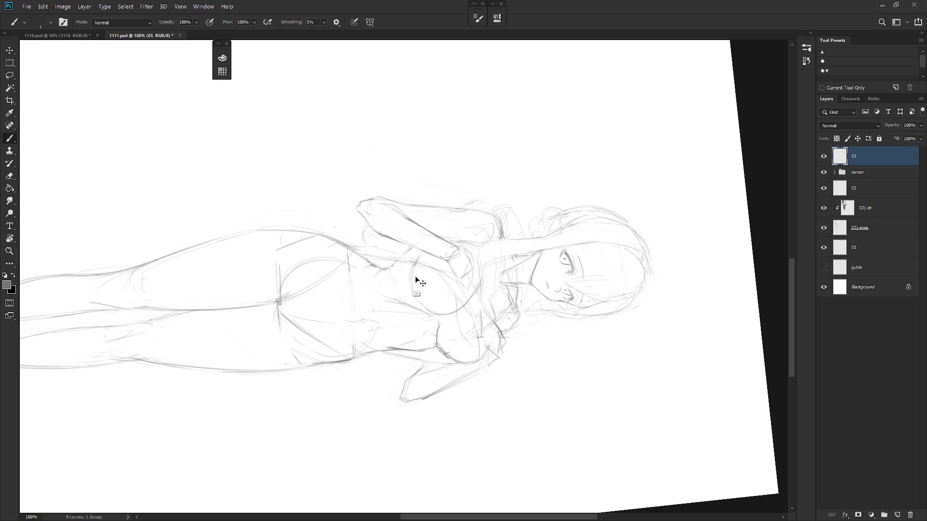
key(e)
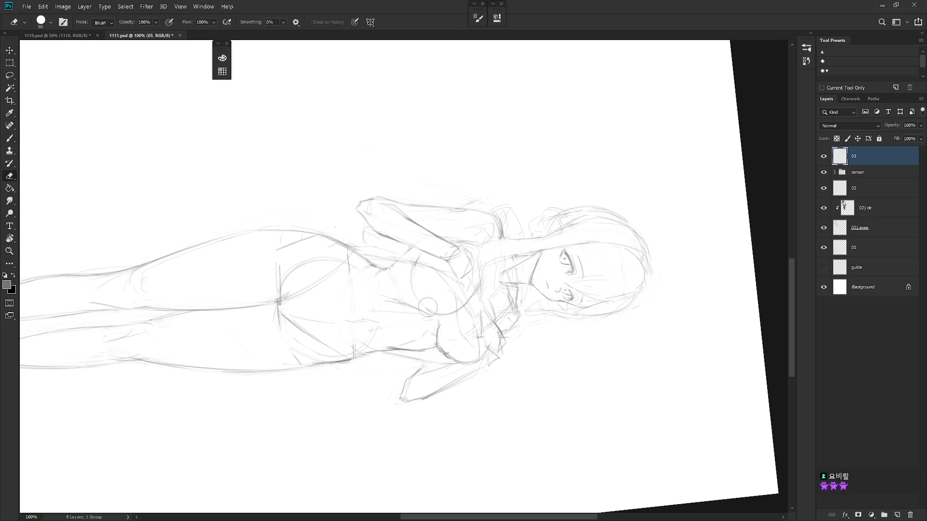
key(b)
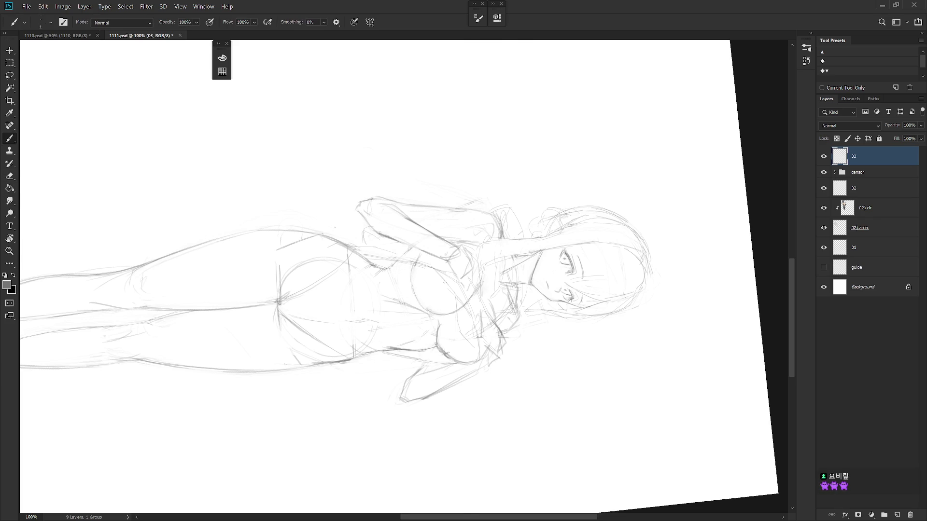
key(Escape)
scroll(505, 341, down, 2)
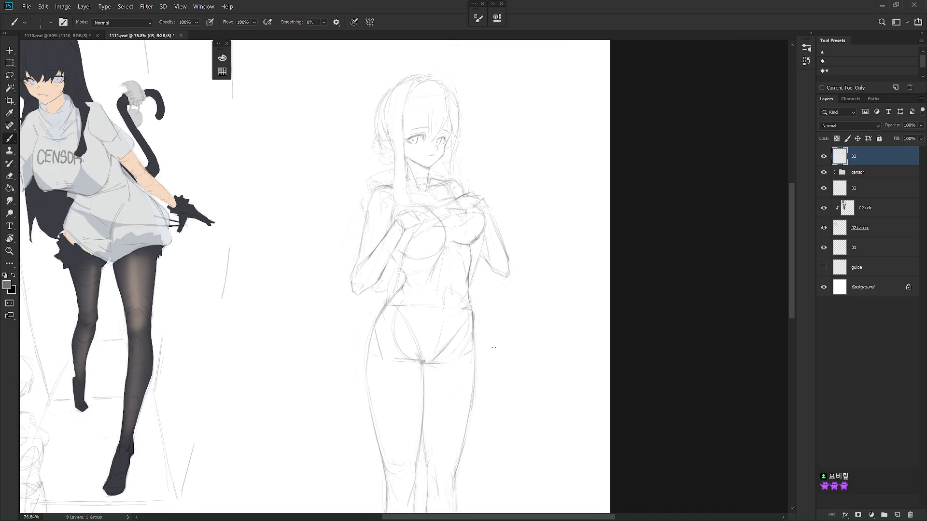
Add a short dark stroke beside the elf girl's left eye.
scroll(513, 345, down, 2)
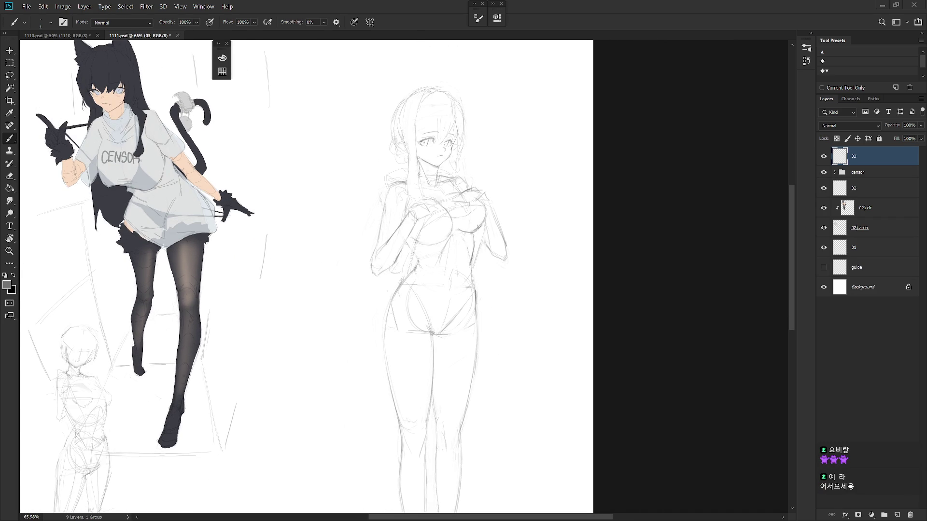
scroll(424, 125, up, 5)
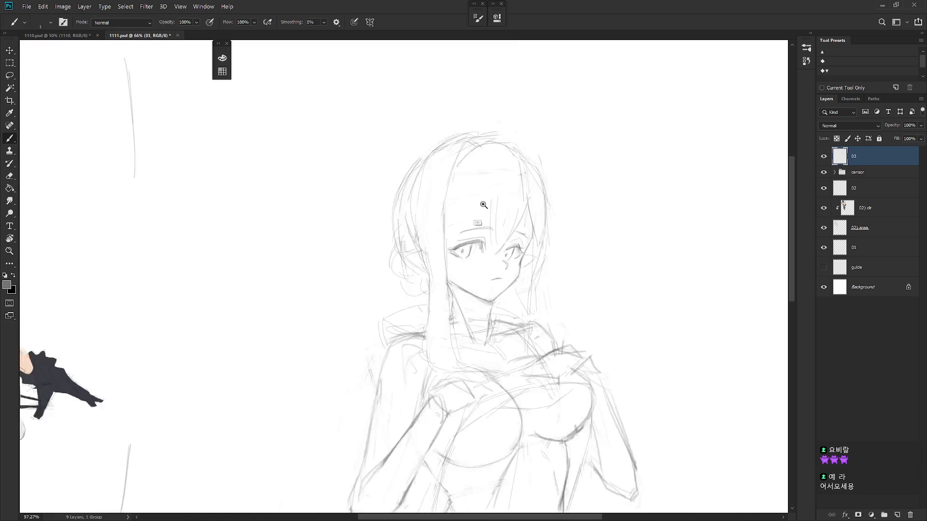
key(l)
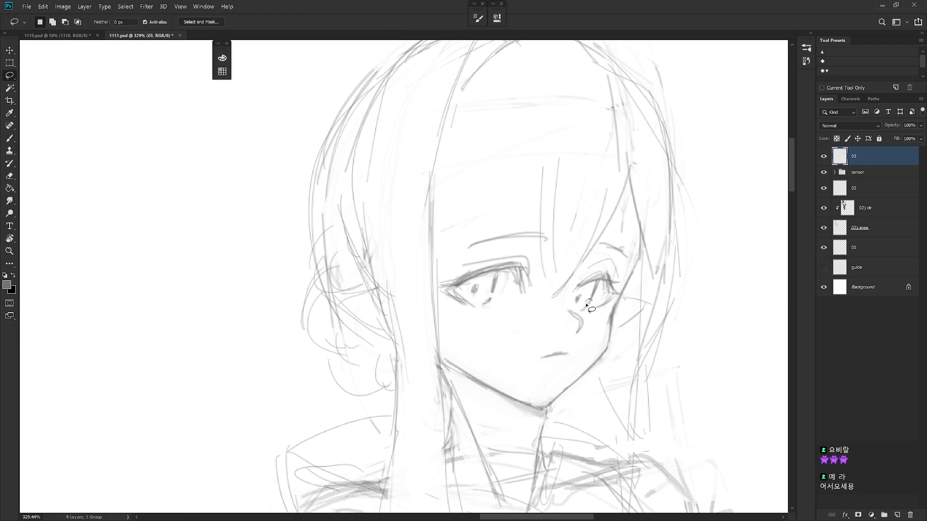
key(b)
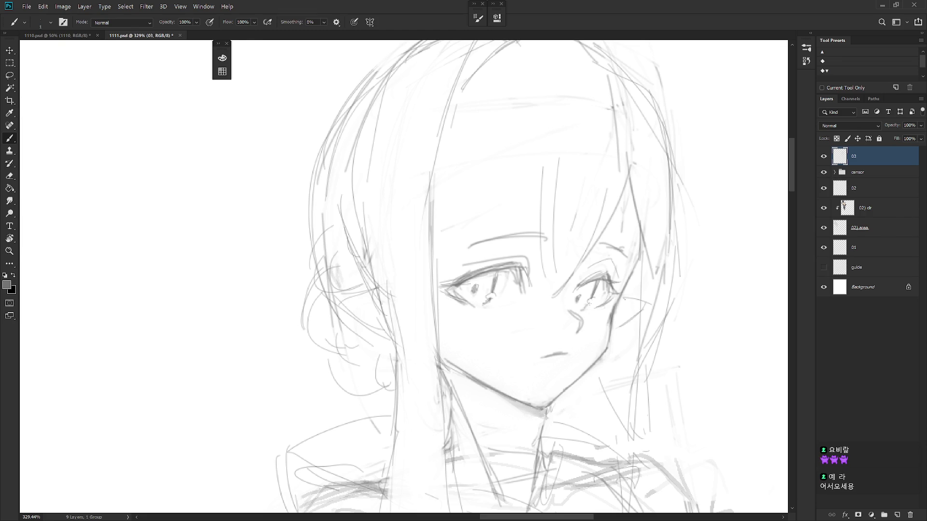
drag(494, 273, 492, 282)
Set the drawing colour to black and pick a size 2 brush preset.
key(x)
right_click(560, 227)
click(626, 460)
click(881, 157)
Darken both upper eyelids, undoing the stray extra strokes.
drag(456, 284, 496, 270)
mouse_move(471, 299)
mouse_down()
mouse_move(500, 270)
mouse_move(526, 266)
mouse_move(519, 283)
mouse_up()
key(ctrl+z)
key(ctrl+z)
key(ctrl+z)
key(ctrl+z)
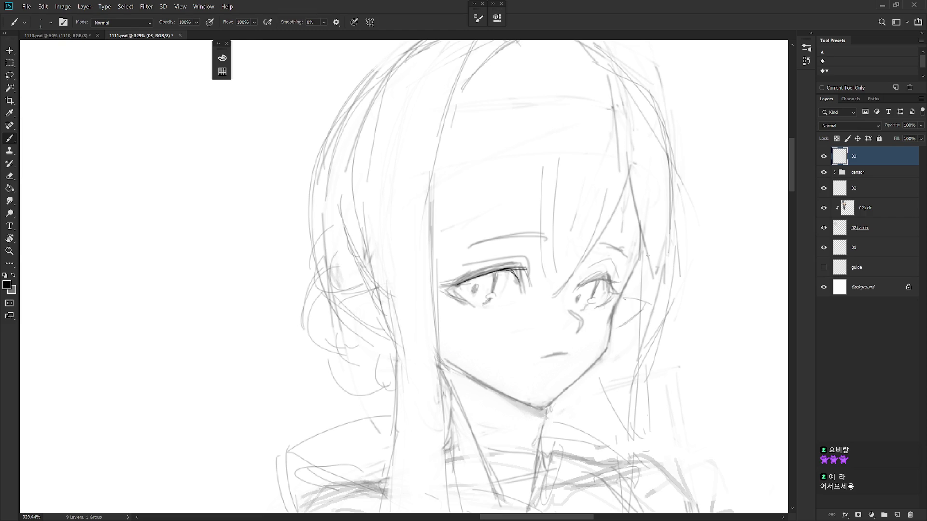
mouse_move(582, 286)
mouse_down()
mouse_move(603, 278)
mouse_move(592, 292)
mouse_up()
mouse_move(595, 298)
mouse_down()
mouse_move(586, 302)
mouse_move(609, 280)
mouse_move(623, 282)
mouse_move(607, 294)
mouse_up()
key(ctrl+z)
key(ctrl+z)
key(ctrl+z)
scroll(646, 328, down, 5)
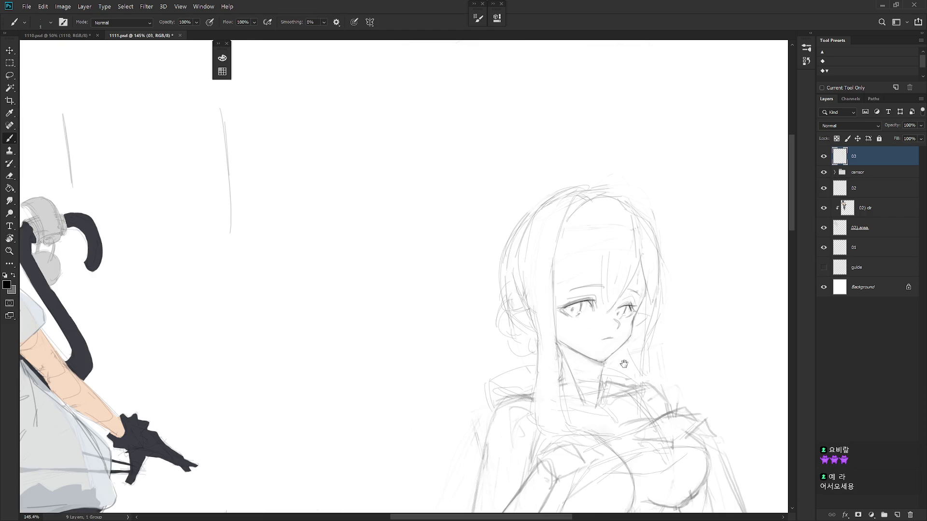
Darken the elf girl's lower eyelid line.
scroll(595, 312, up, 3)
scroll(595, 312, up, 2)
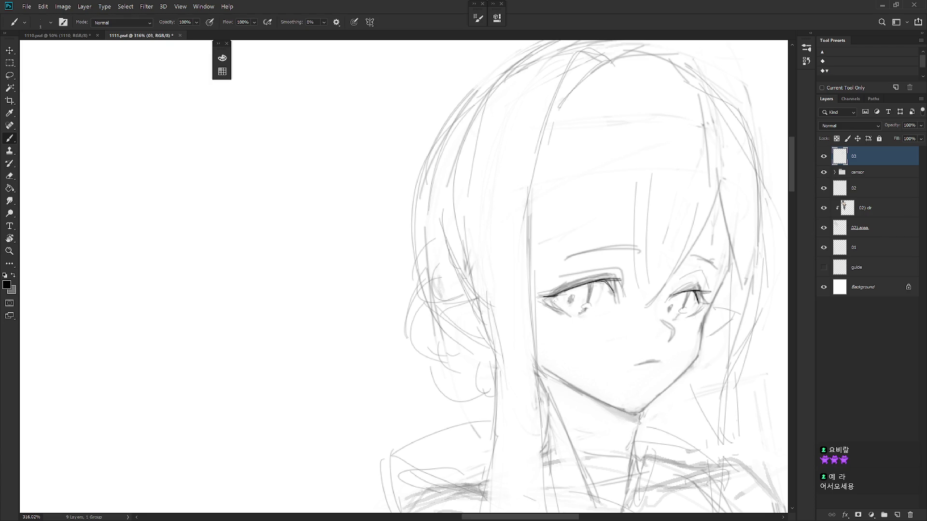
drag(554, 302, 564, 309)
scroll(624, 332, down, 1)
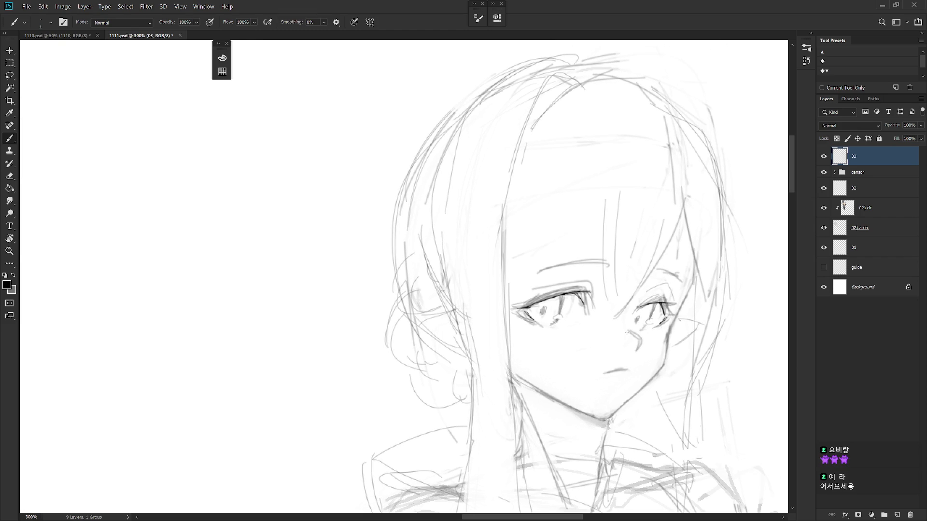
Erase the old mouth, redraw it in grey as a faint smile, and open the brush presets.
key(e)
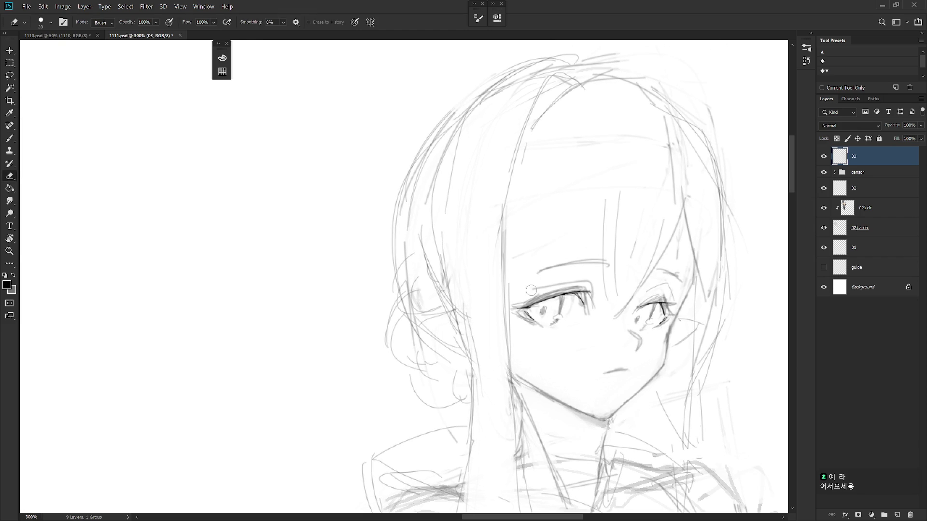
key(b)
alt+click(552, 290)
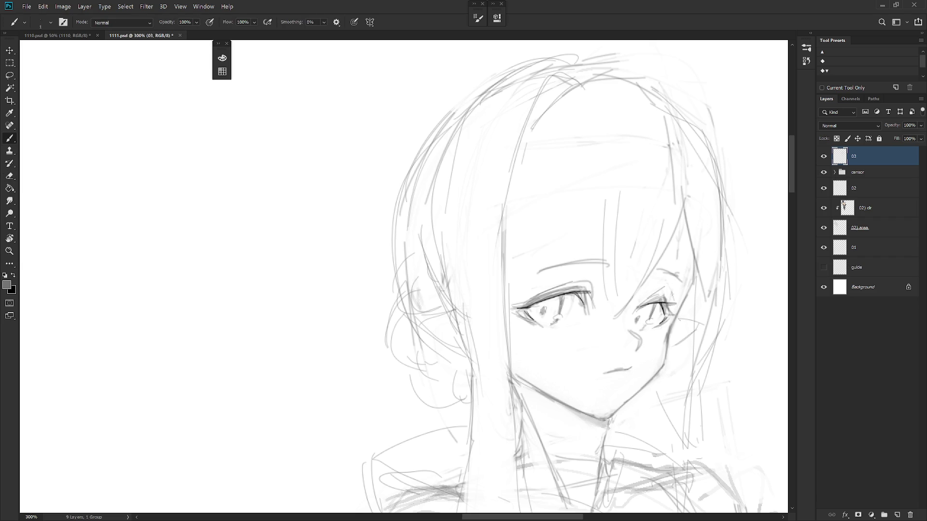
right_click(672, 293)
scroll(794, 435, down, 2)
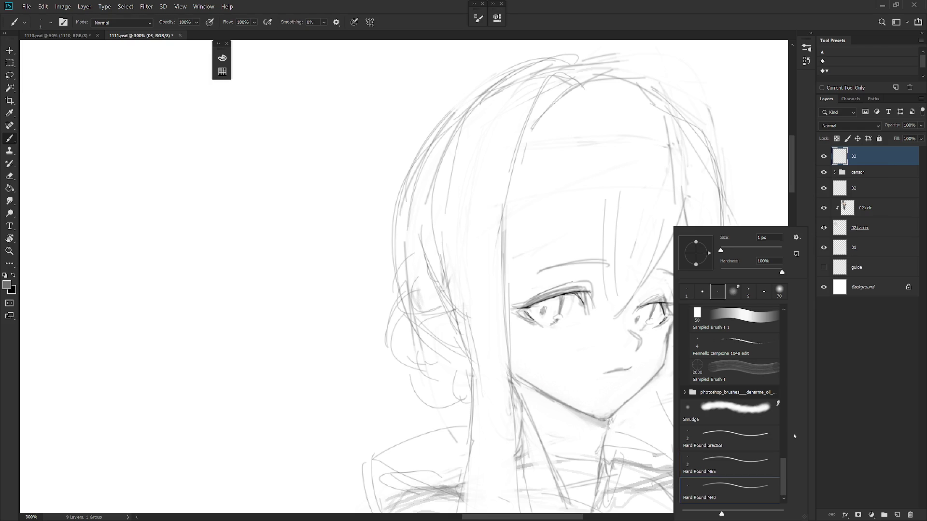
Soften the lower lip shading with pencil, smudge and eraser, ending with black selected.
key(Escape)
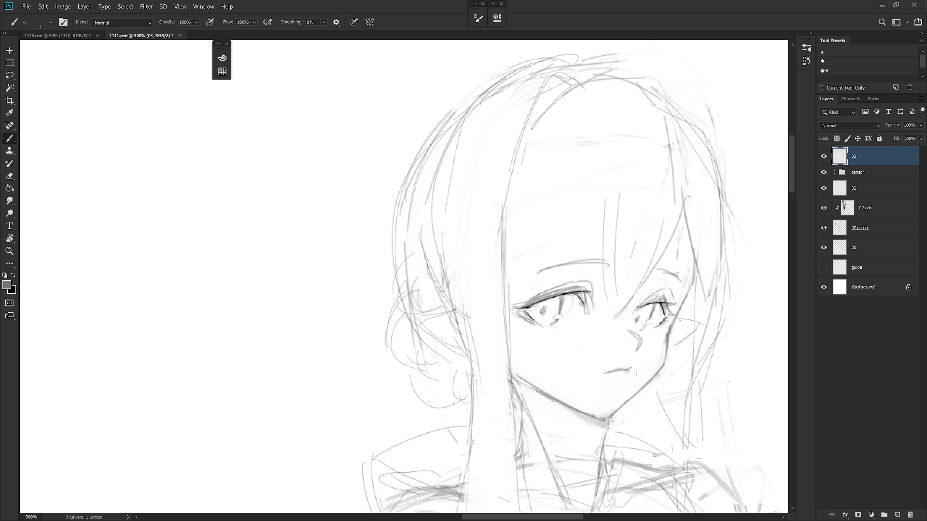
key(shift+b)
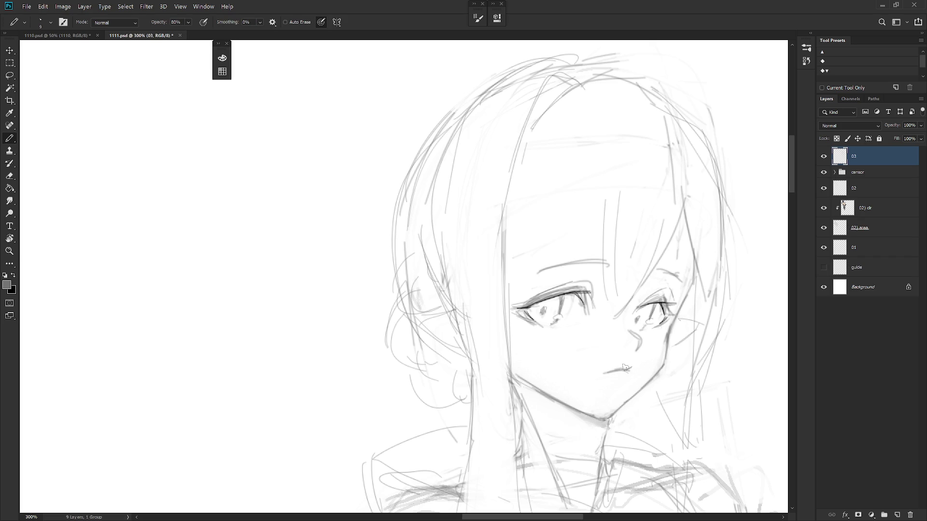
key(r)
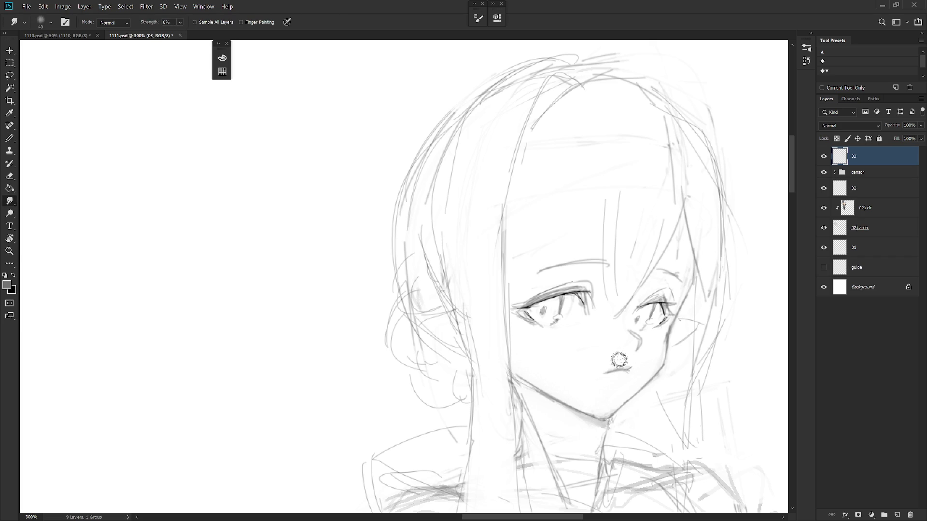
key(e)
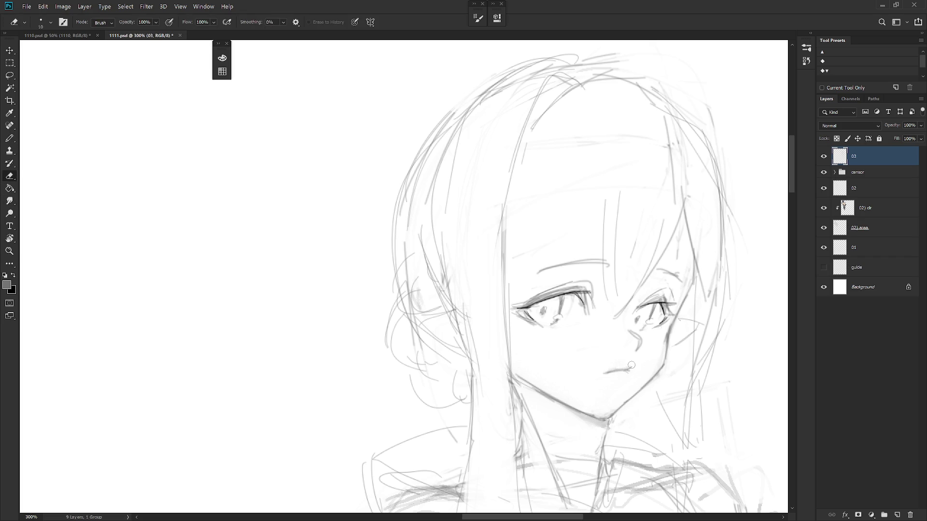
key(b)
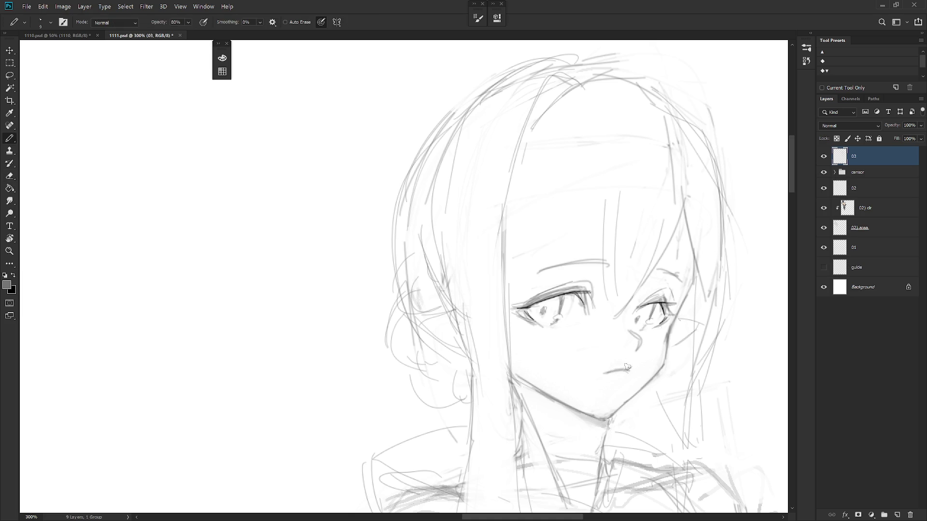
key(r)
key(b)
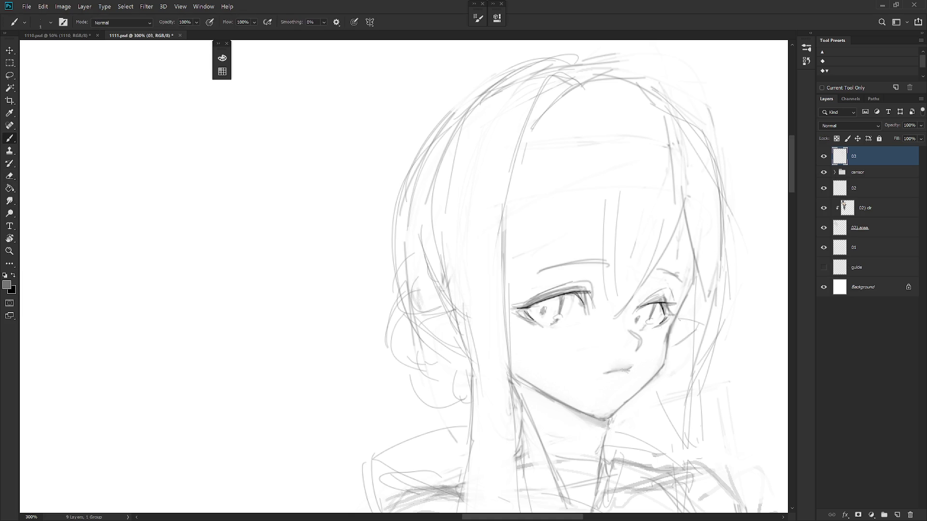
key(x)
key(x)
scroll(604, 361, down, 5)
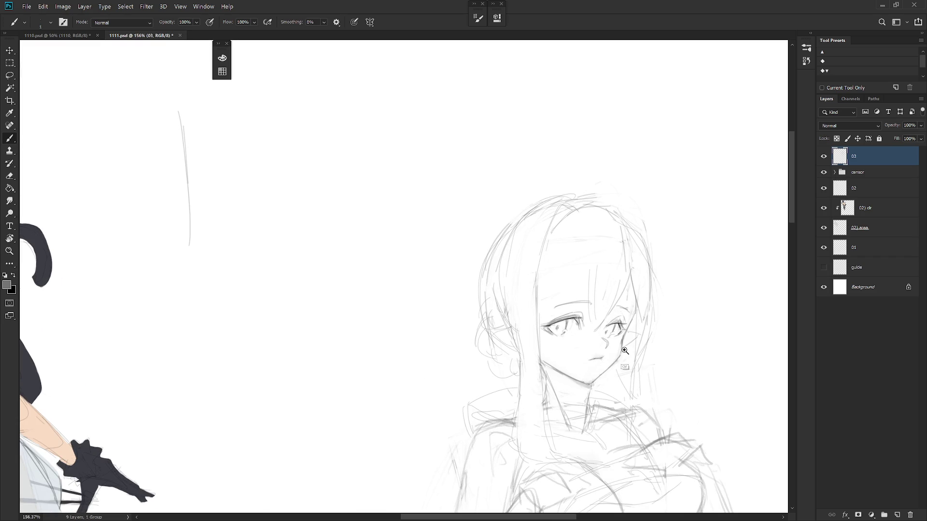
Shade the irises of both the right and left eyes grey with the hard-edged pencil.
scroll(624, 364, up, 3)
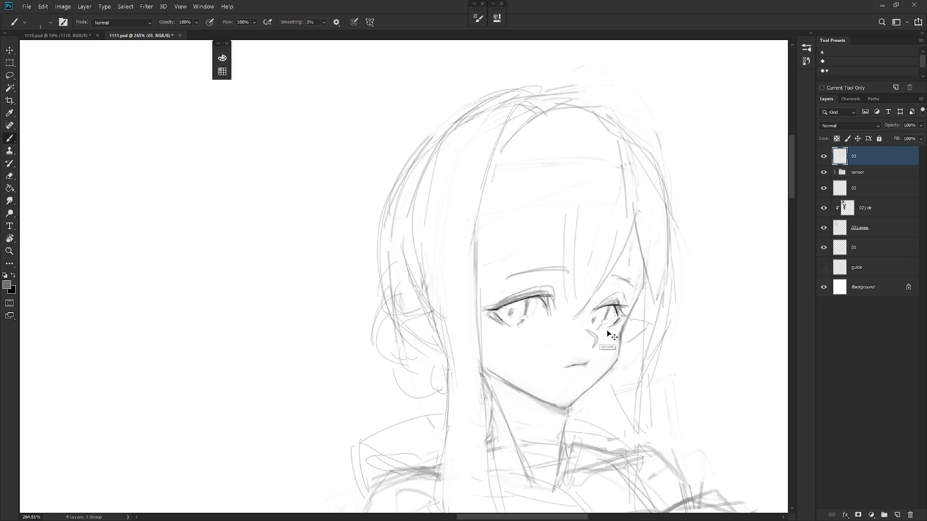
click(499, 322)
scroll(624, 346, down, 2)
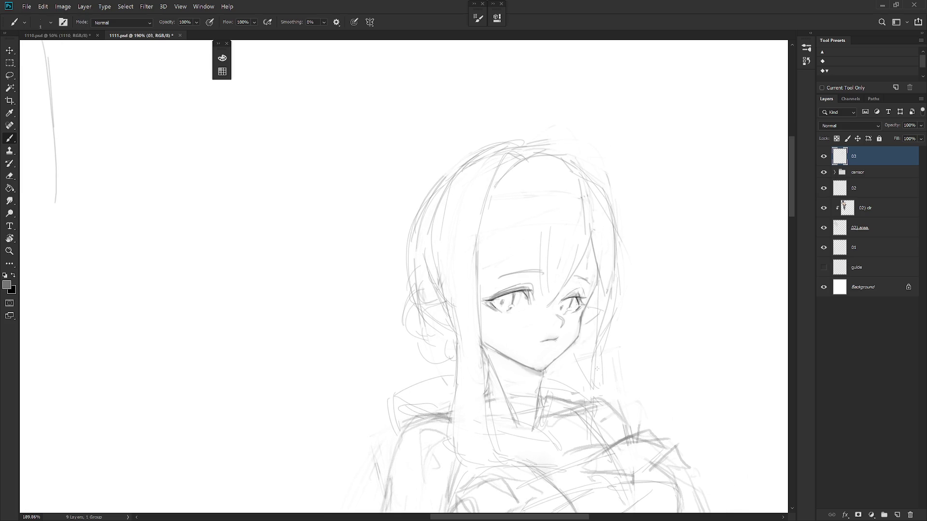
scroll(568, 309, up, 4)
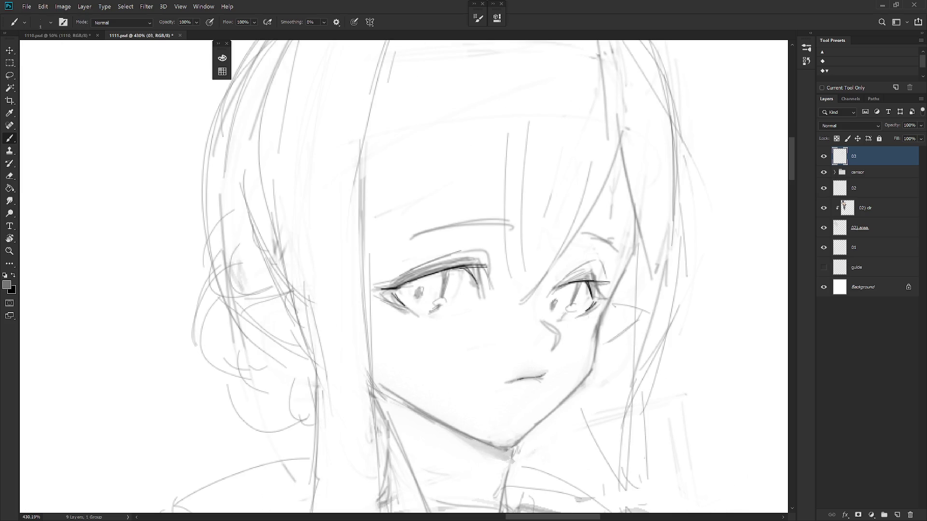
key(l)
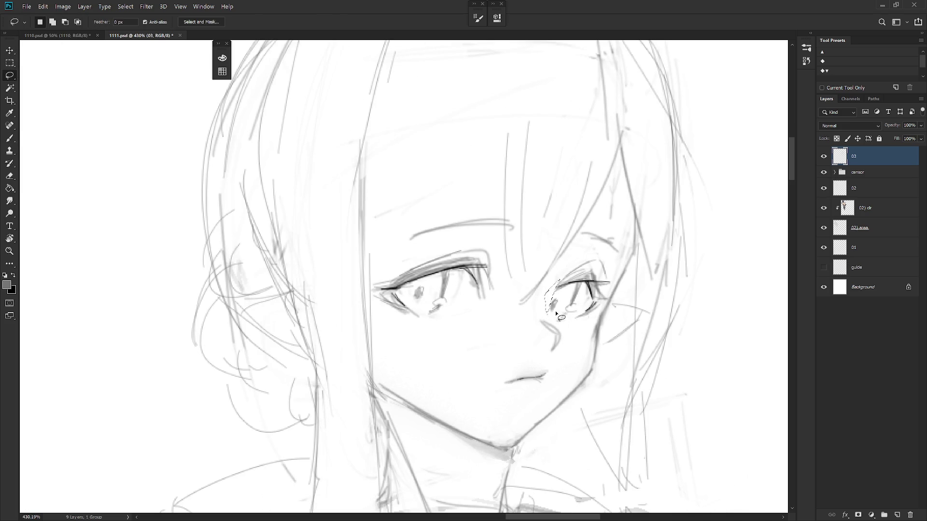
scroll(579, 342, down, 7)
key(b)
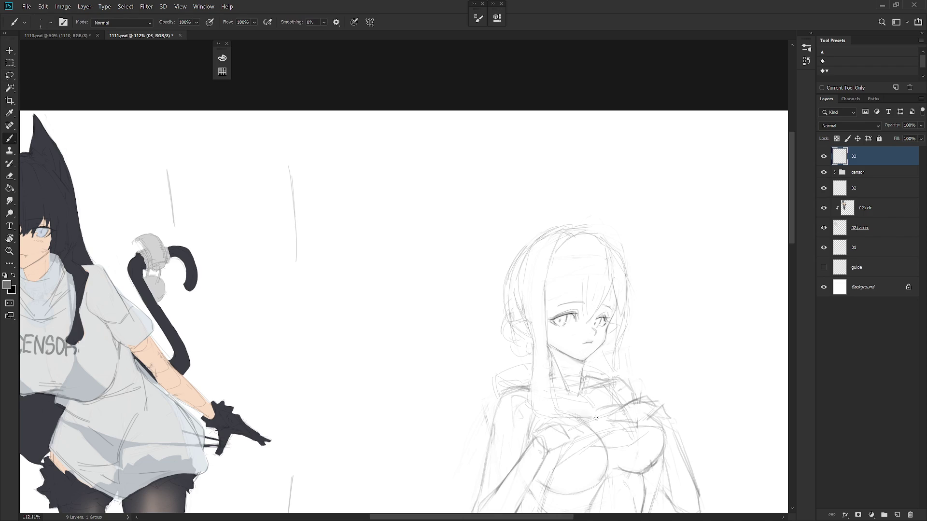
scroll(601, 338, up, 4)
key(shift+b)
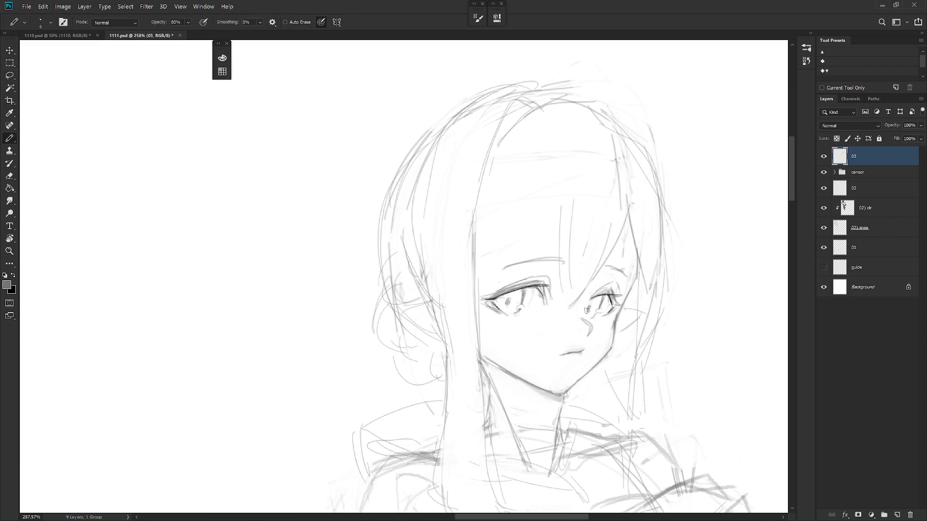
drag(596, 302, 589, 316)
mouse_move(508, 296)
mouse_down()
mouse_move(518, 304)
mouse_move(508, 295)
mouse_up()
Touch up the mouth's left corner with small pencil marks and soften them by smudging.
scroll(635, 306, down, 5)
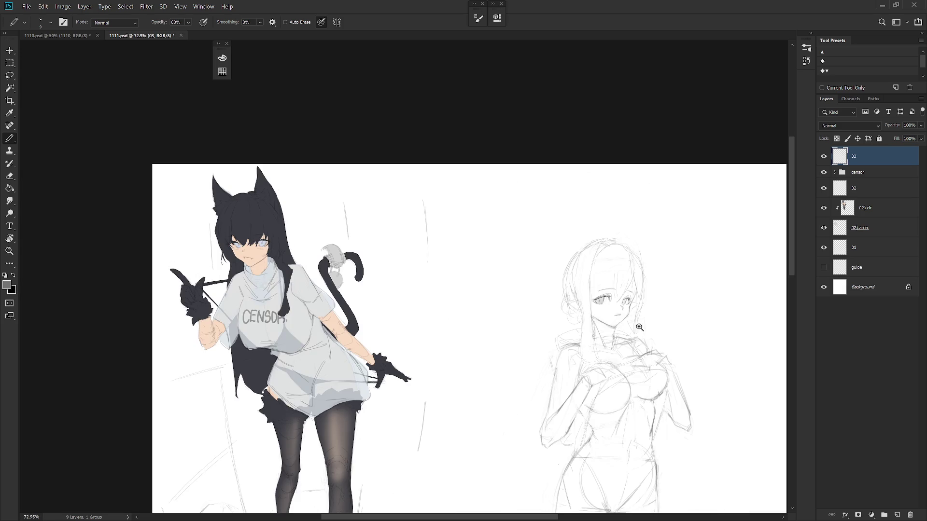
scroll(655, 299, up, 4)
key(b)
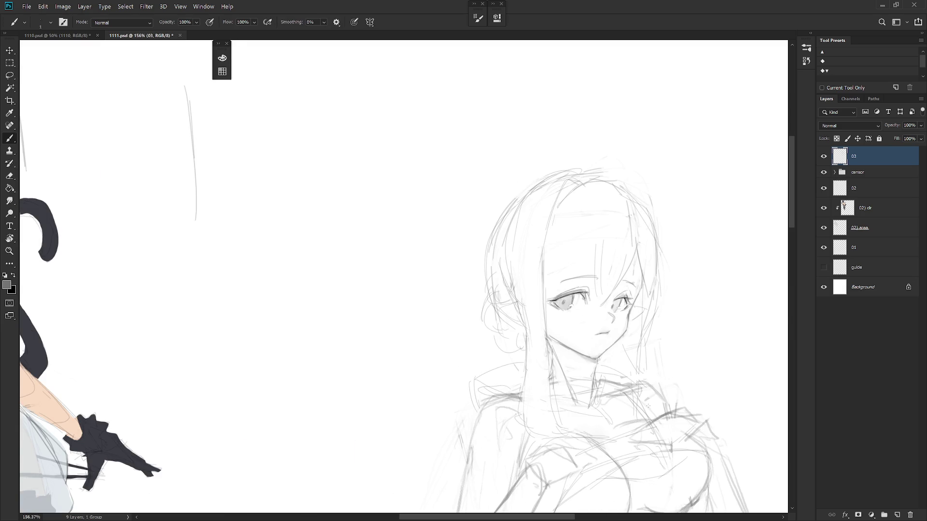
drag(649, 404, 624, 406)
scroll(597, 329, up, 3)
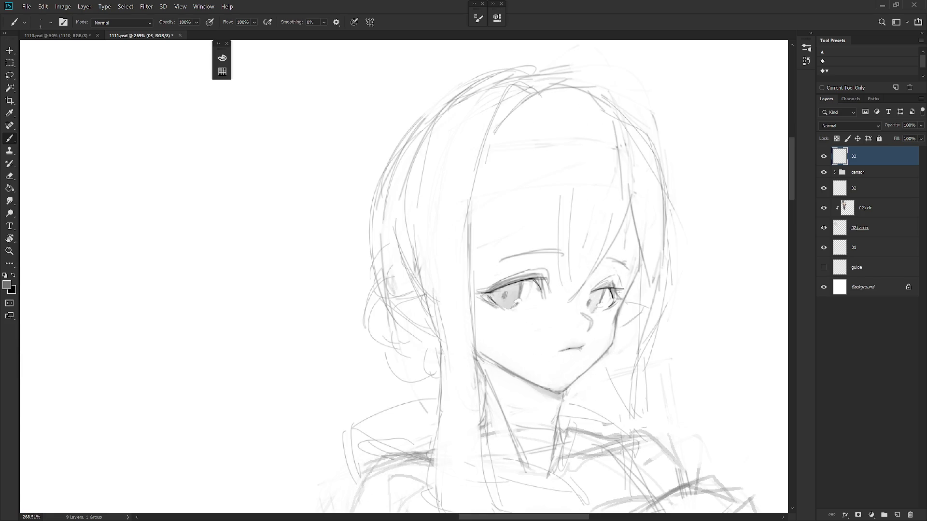
key(shift+b)
mouse_move(550, 351)
mouse_down()
mouse_move(559, 349)
mouse_move(540, 343)
mouse_up()
key(ctrl+z)
key(r)
Lasso the left end of the mouth and tilt the canvas view to work on it.
key(l)
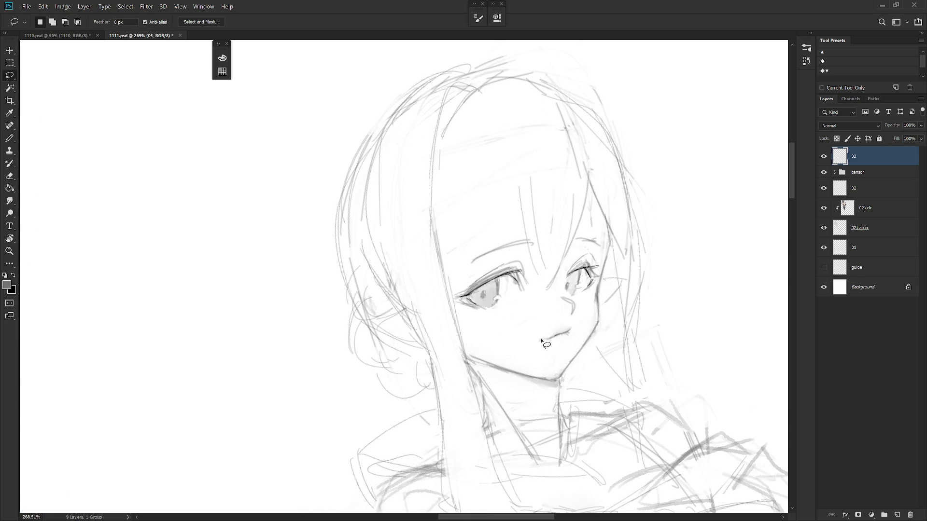
drag(539, 340, 535, 338)
key(r)
drag(577, 368, 385, 340)
key(b)
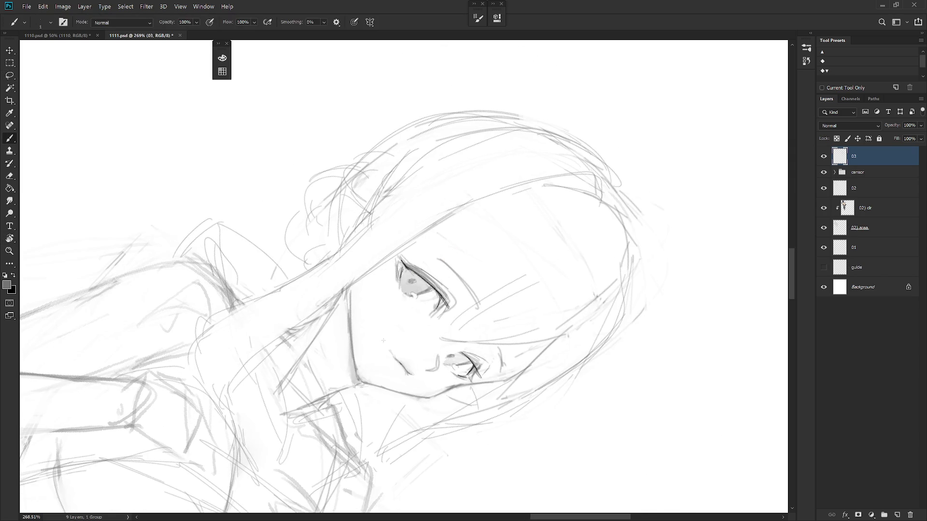
key(e)
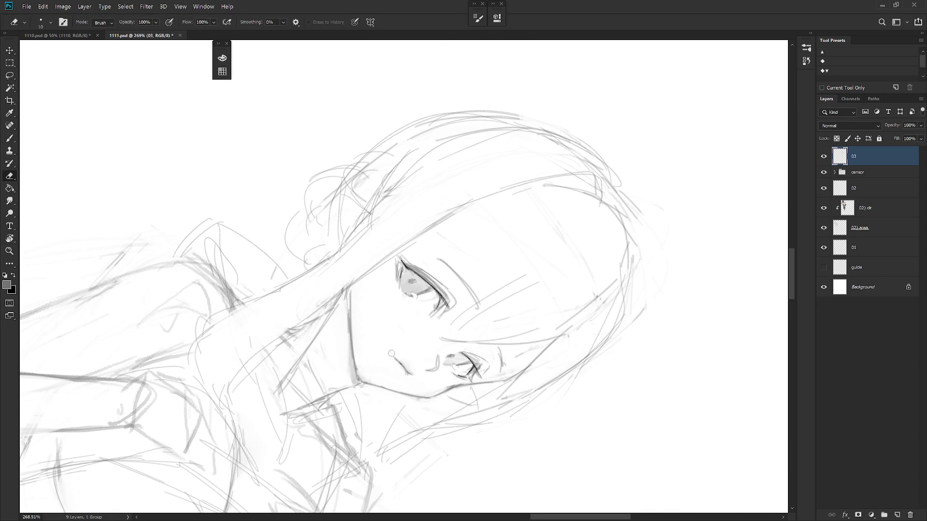
key(Escape)
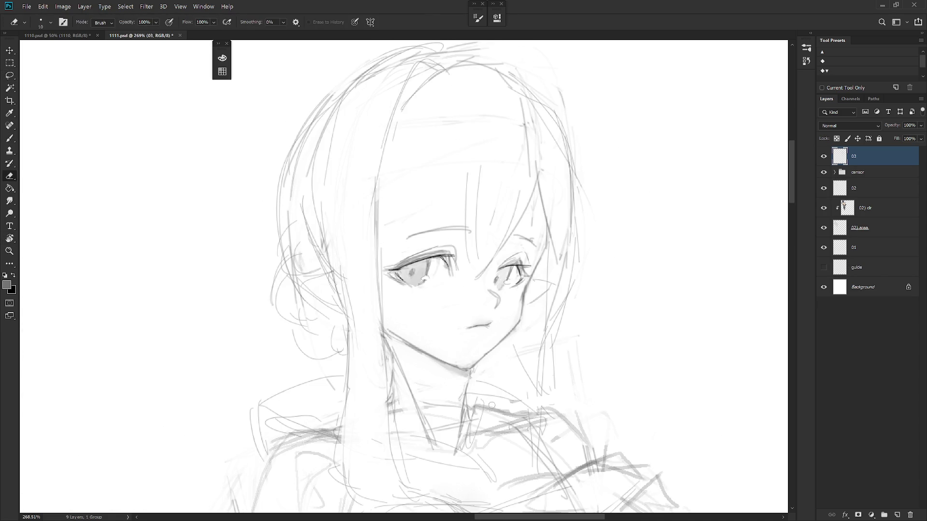
Redraw the left mouth corner as a small puffed pout, alternating brush and eraser.
key(b)
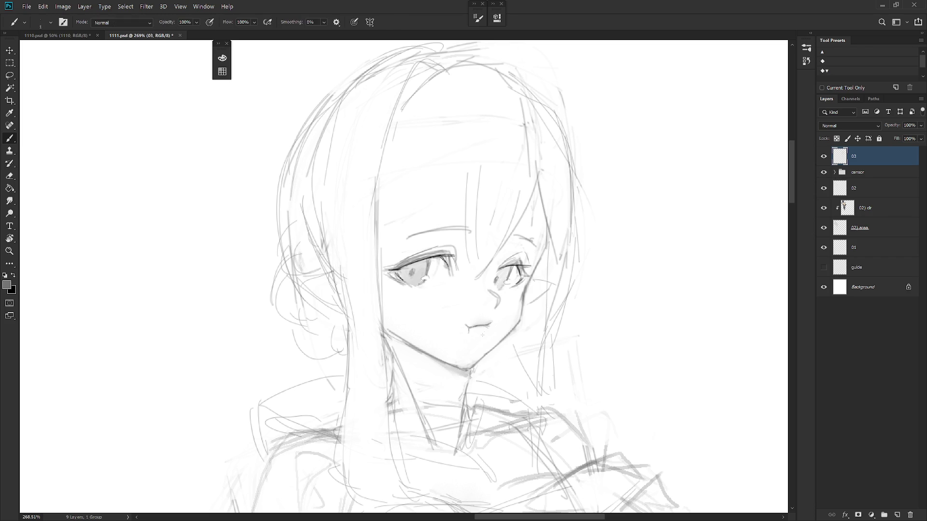
key(e)
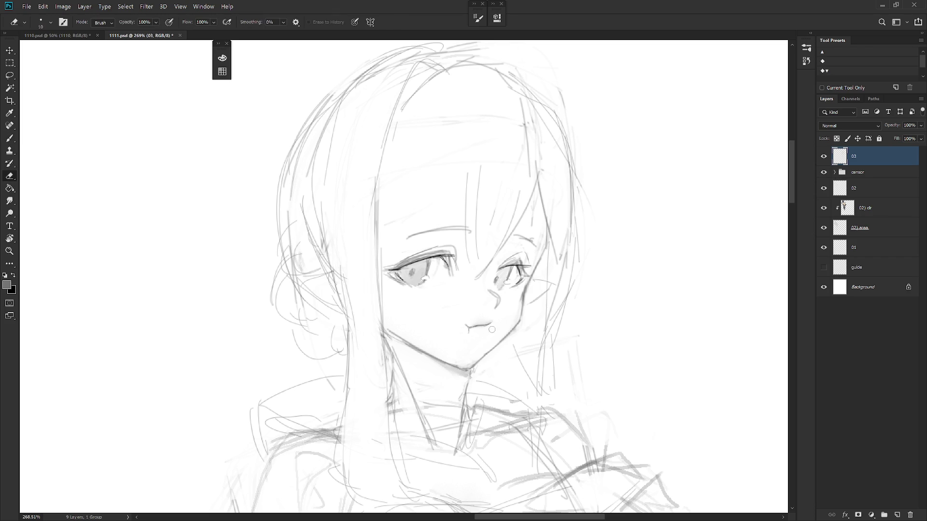
key(b)
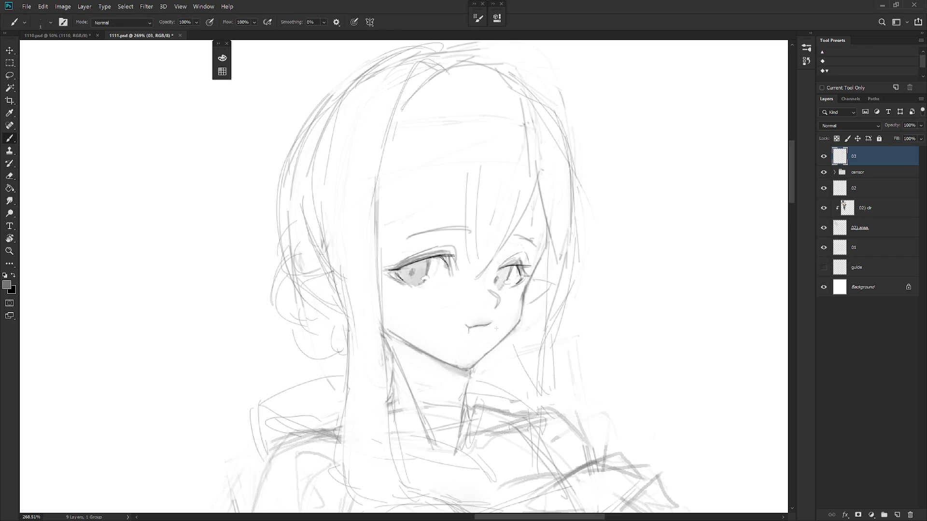
scroll(496, 329, down, 2)
key(e)
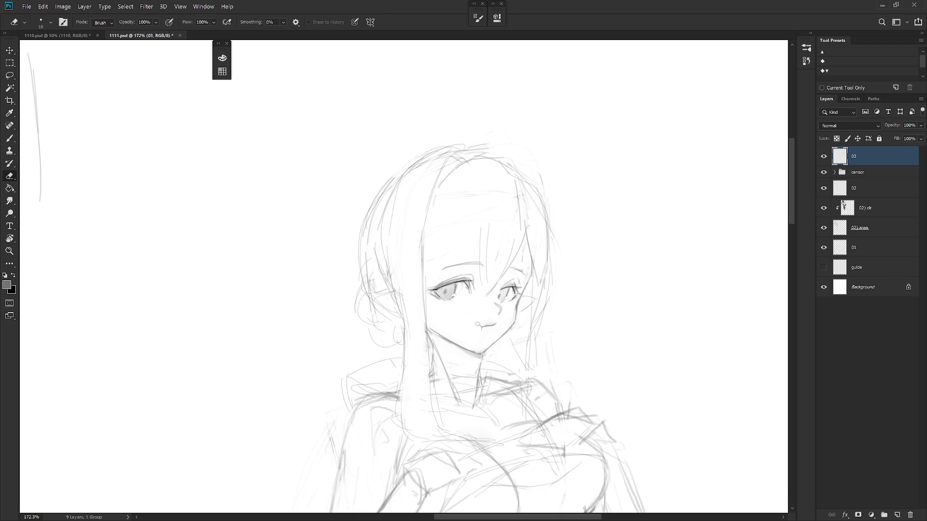
scroll(479, 324, up, 3)
key(b)
scroll(519, 343, down, 5)
Tilt the view and lighten part of the elf's left cheek line with the Eraser.
key(h)
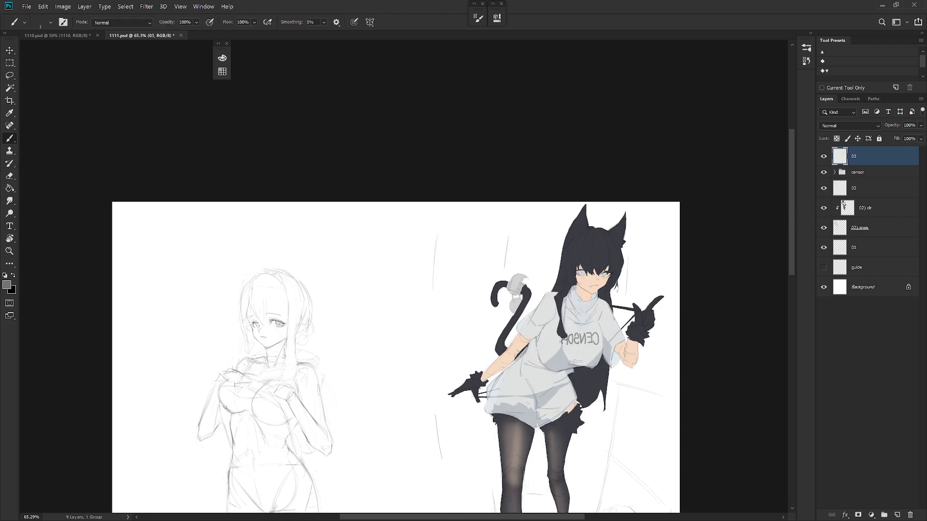
scroll(457, 316, up, 2)
scroll(457, 315, up, 4)
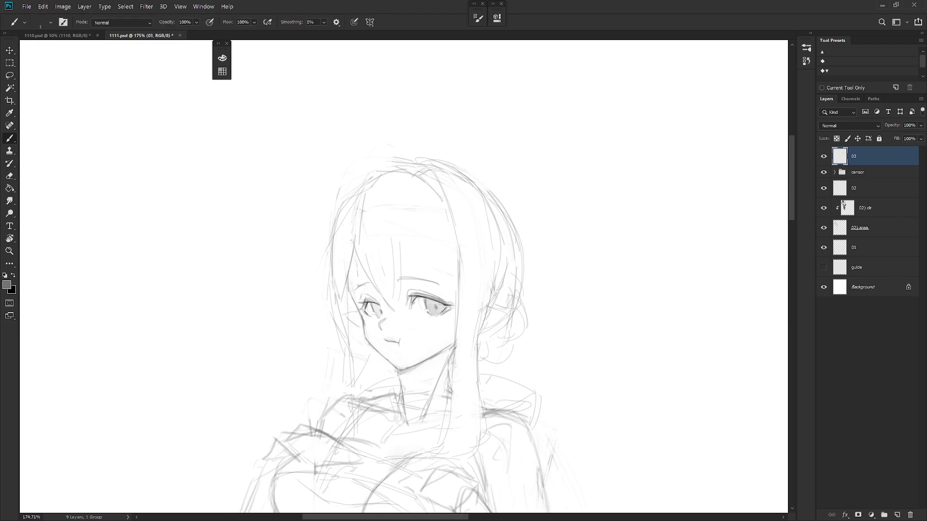
scroll(365, 322, up, 1)
key(e)
key(b)
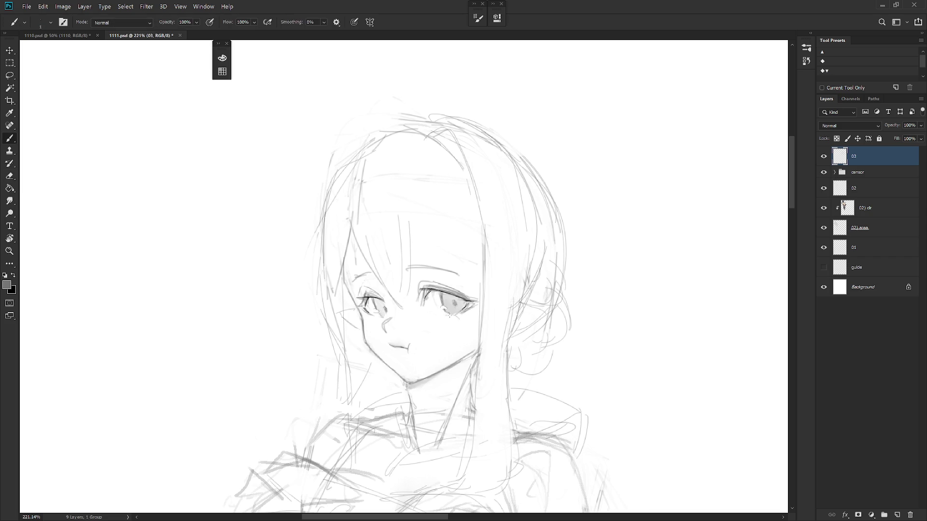
scroll(466, 321, down, 3)
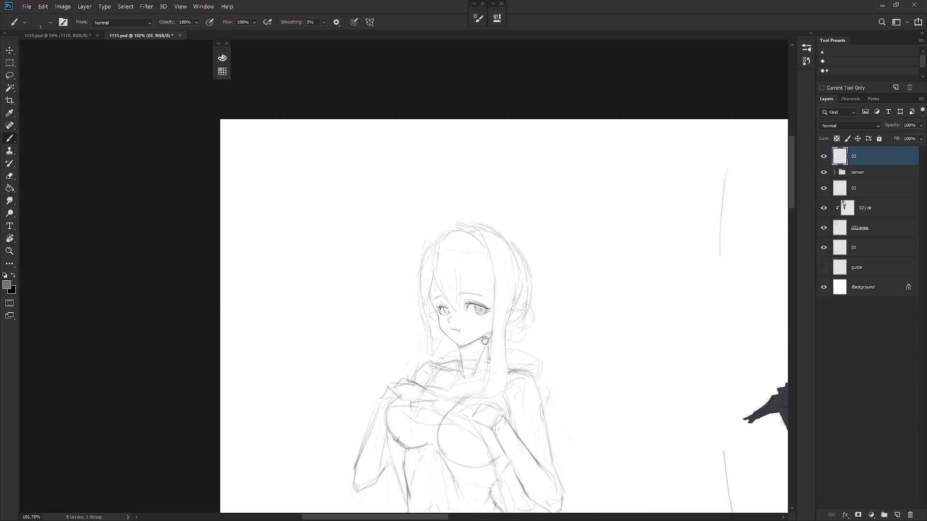
scroll(466, 313, up, 3)
key(e)
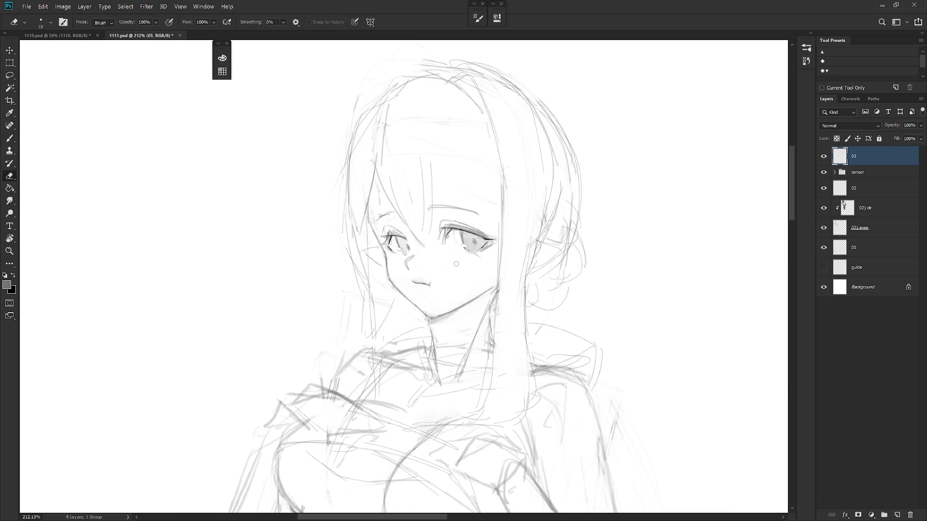
key(b)
key(r)
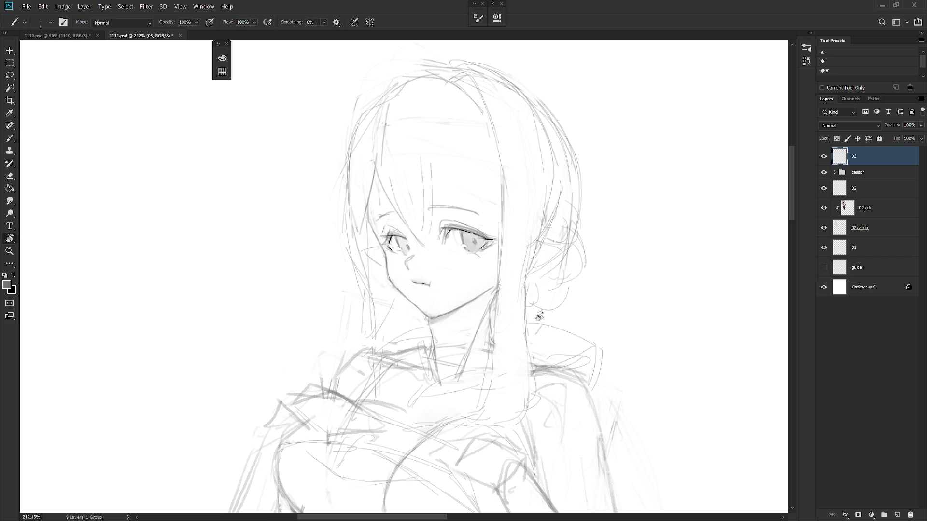
drag(481, 264, 486, 372)
key(e)
drag(390, 277, 397, 295)
key(b)
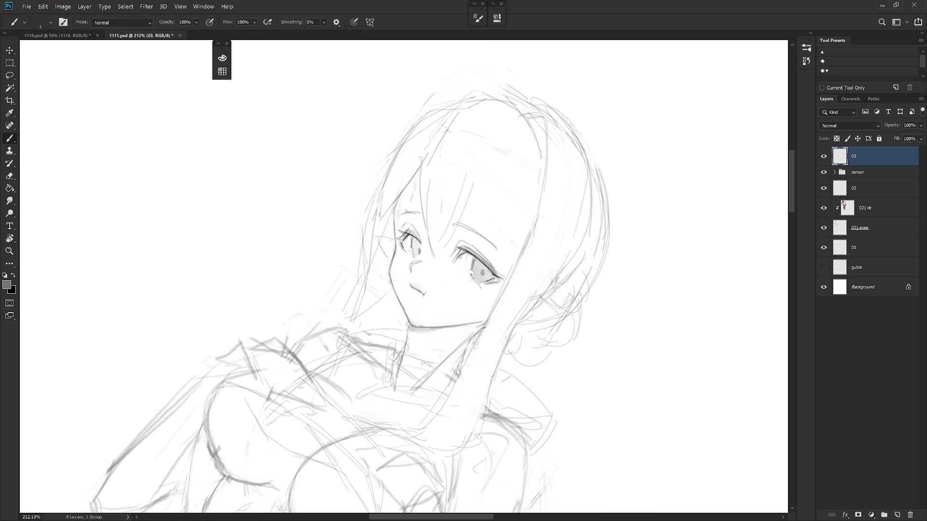
Add a tiny brush mark under the elf's left eye, with the view turned back upright.
key(e)
key(r)
drag(423, 351, 375, 322)
key(b)
drag(377, 308, 486, 291)
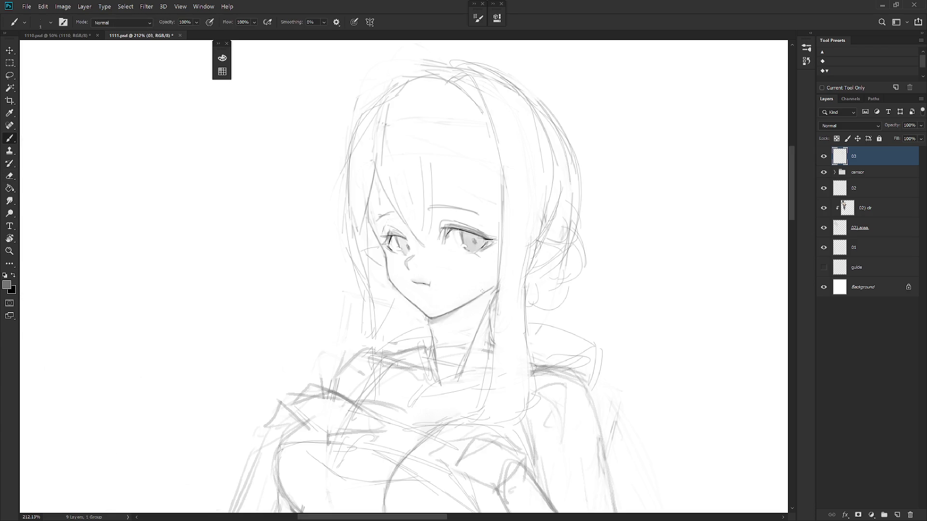
scroll(500, 289, down, 5)
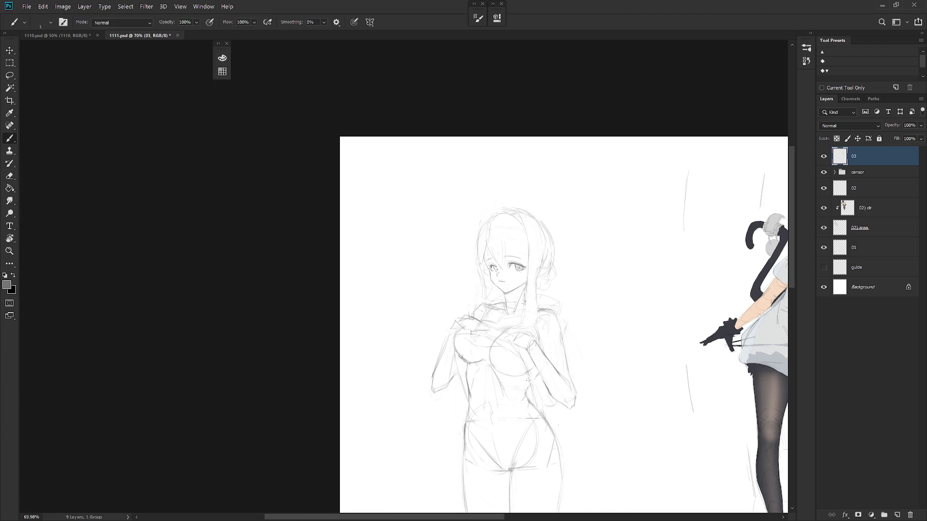
drag(668, 331, 592, 276)
scroll(592, 276, up, 5)
key(e)
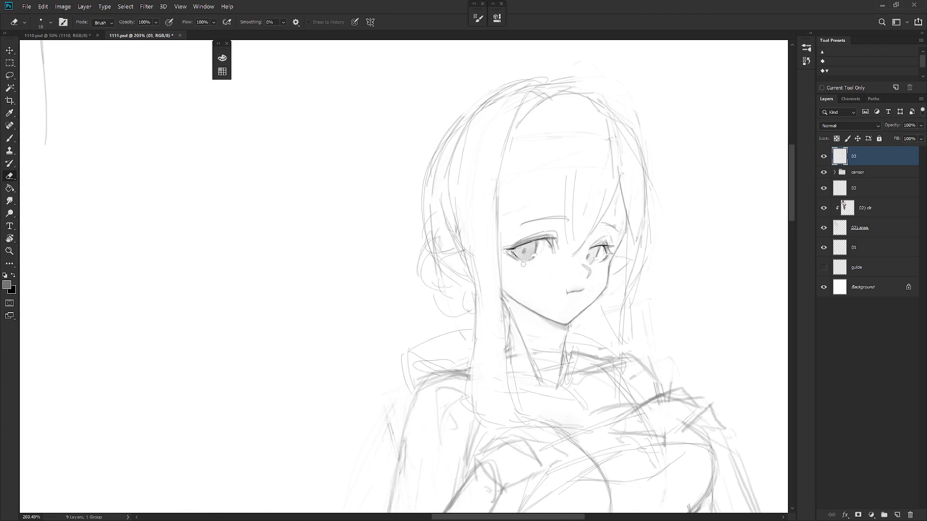
key(b)
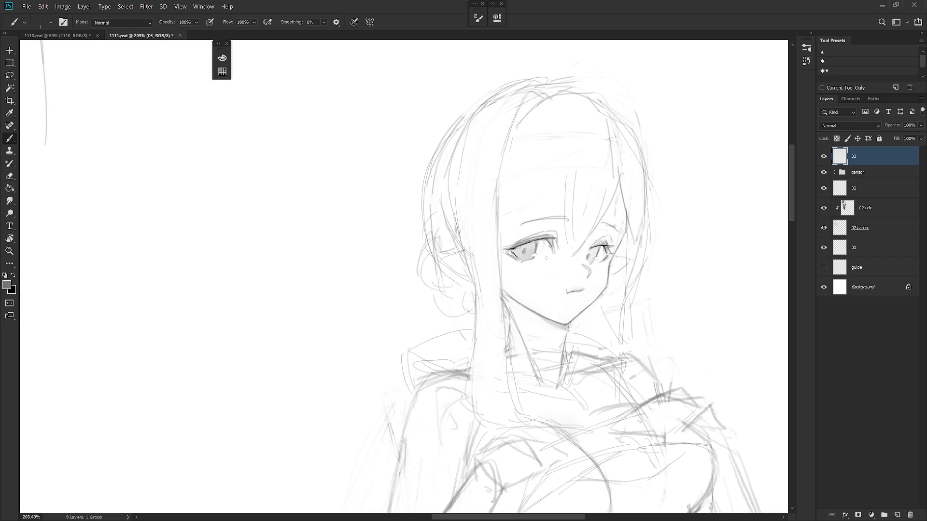
scroll(594, 316, down, 2)
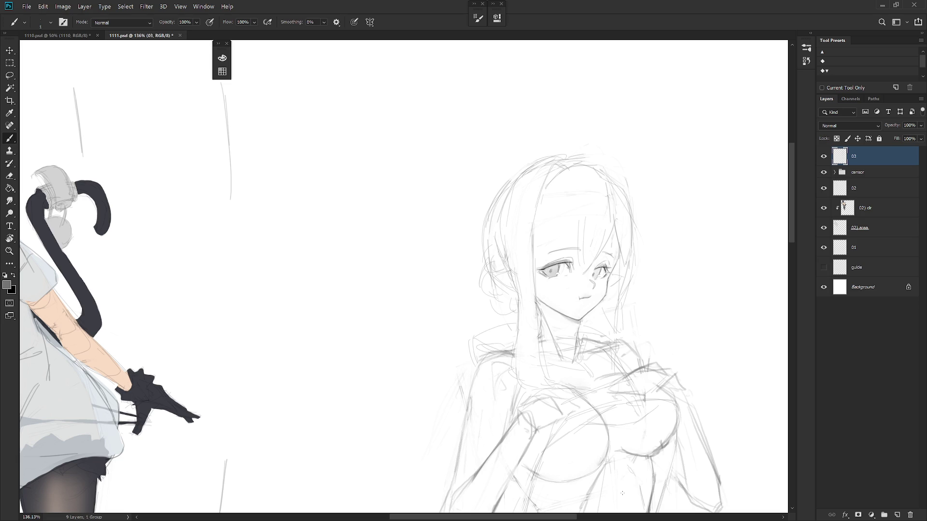
Add a short stroke beside the ear and undo trial strokes in the hair and near the nose.
mouse_move(492, 277)
mouse_down()
mouse_move(500, 274)
mouse_move(493, 284)
mouse_up()
mouse_move(580, 223)
mouse_down()
mouse_move(543, 261)
mouse_move(594, 224)
mouse_move(540, 266)
mouse_move(573, 244)
mouse_move(551, 261)
mouse_up()
key(ctrl+z)
key(ctrl+z)
key(ctrl+z)
key(ctrl+z)
key(ctrl+z)
drag(591, 270, 578, 288)
key(ctrl+z)
Erase stray marks along the breast contour and near the elf's left arm.
drag(649, 333, 586, 252)
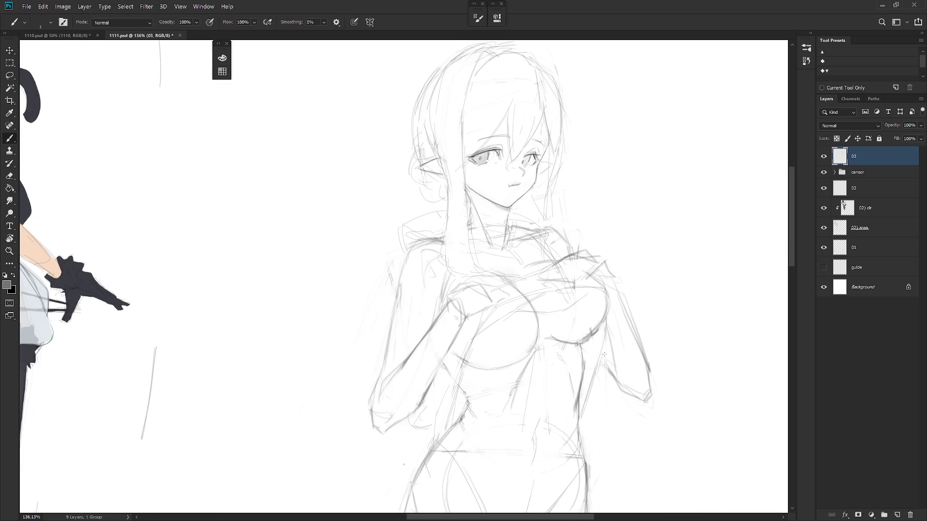
drag(606, 400, 580, 373)
key(e)
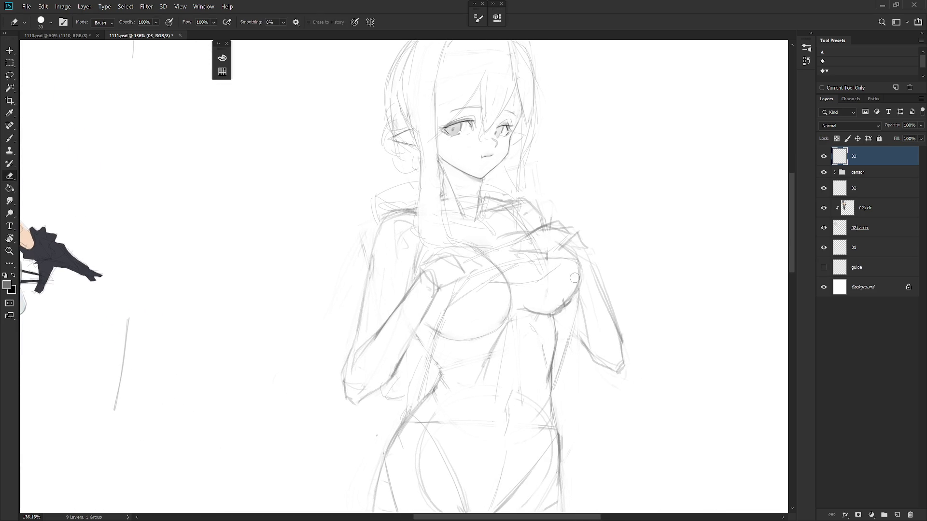
drag(574, 284, 561, 306)
key(b)
key(e)
key(b)
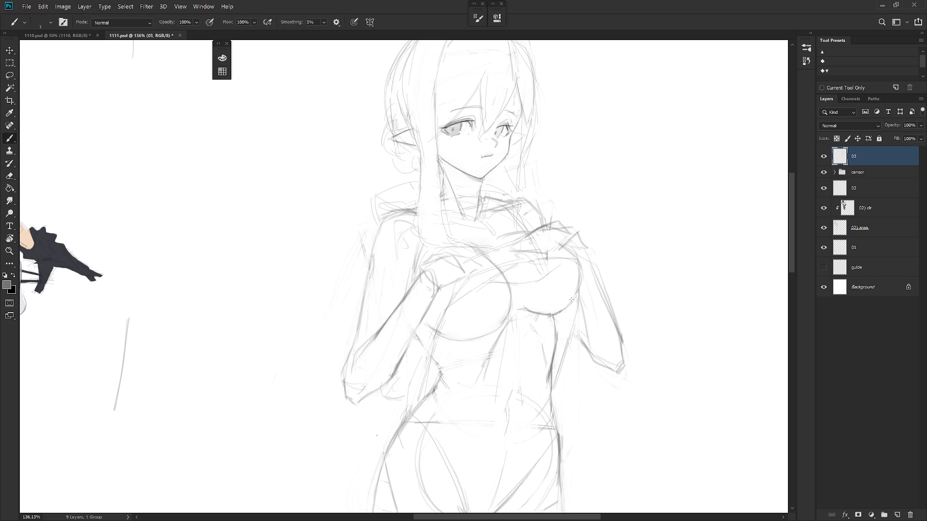
scroll(569, 301, down, 2)
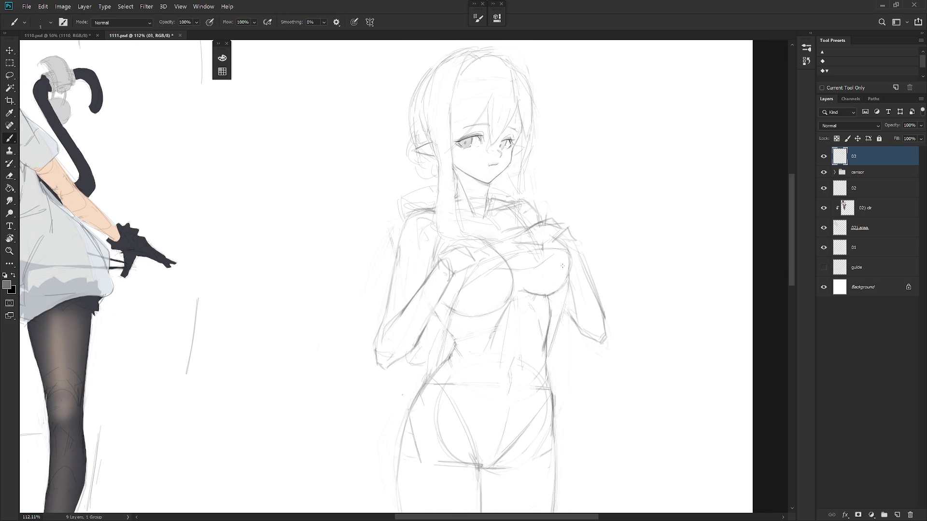
key(e)
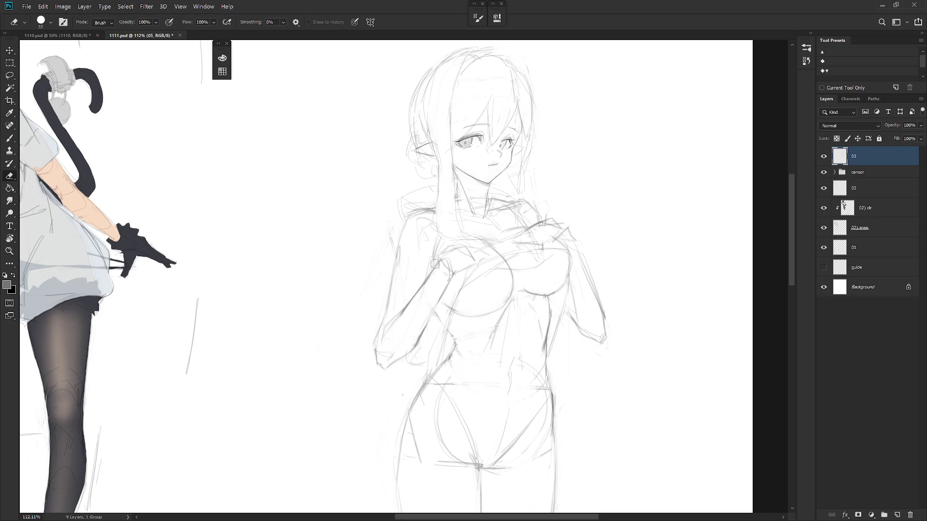
drag(432, 268, 401, 311)
key(b)
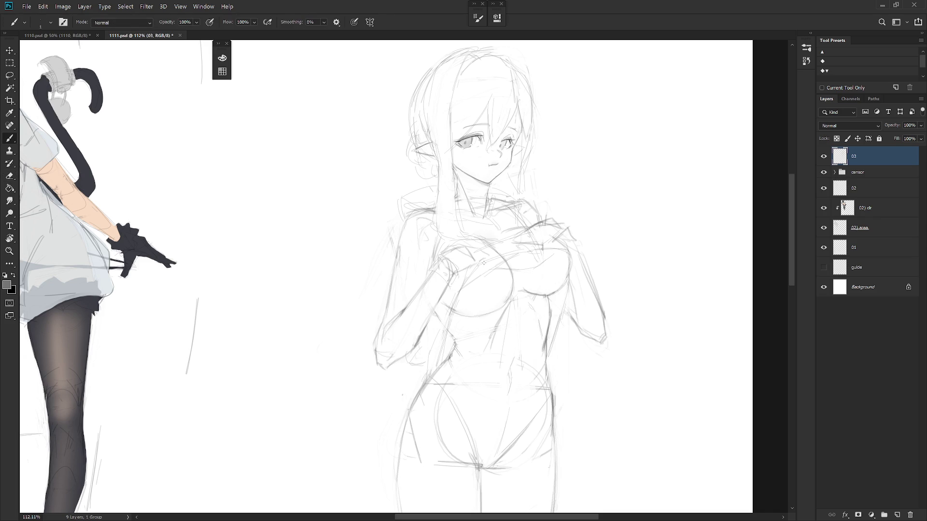
Lasso the hand at the elf's chest and enlarge it to 111.81%.
key(l)
drag(460, 273, 457, 285)
key(ctrl+t)
drag(491, 245, 500, 233)
key(Return)
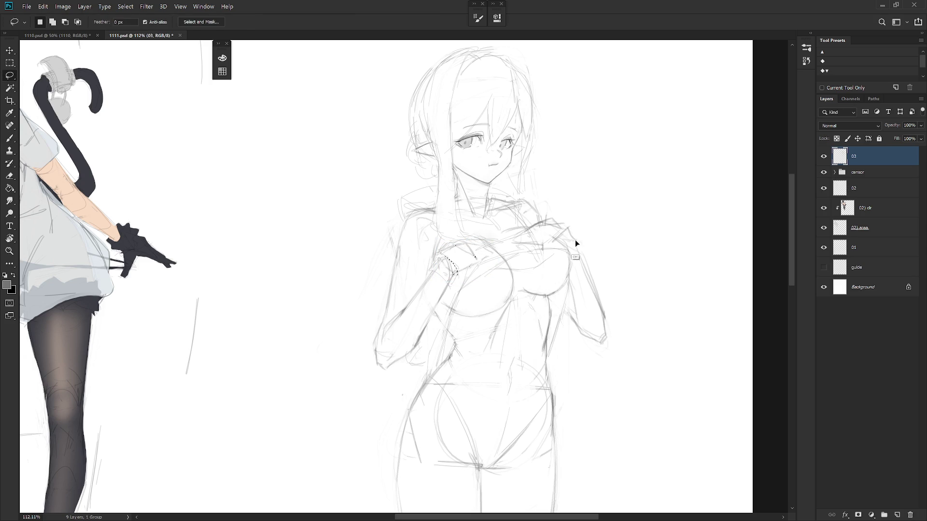
key(b)
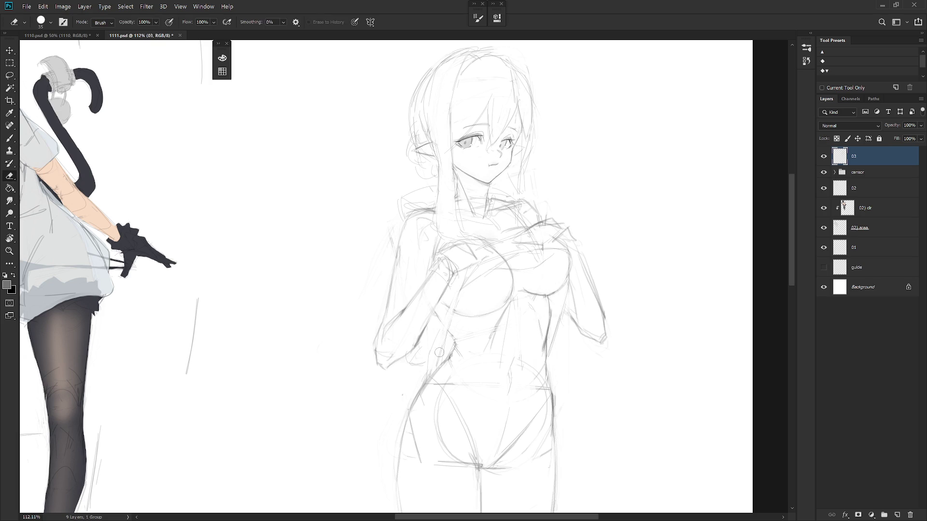
key(e)
key(b)
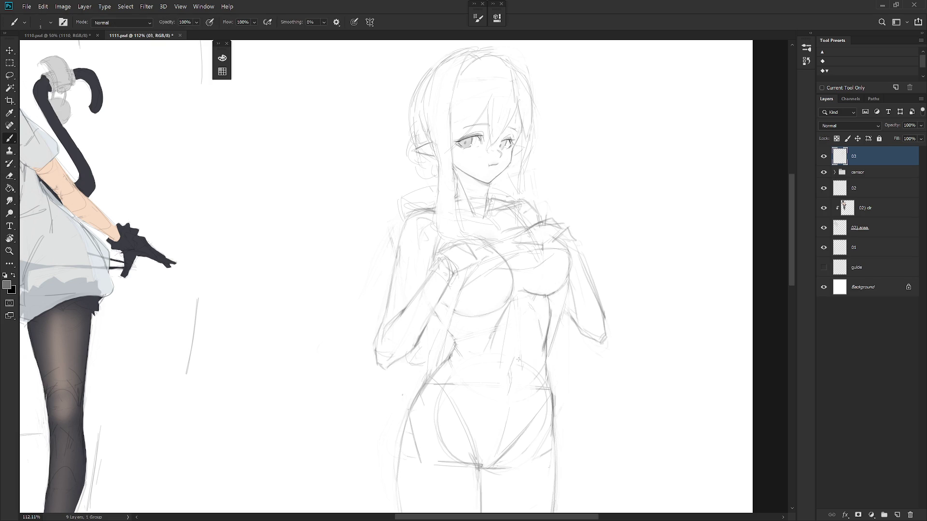
drag(567, 406, 538, 386)
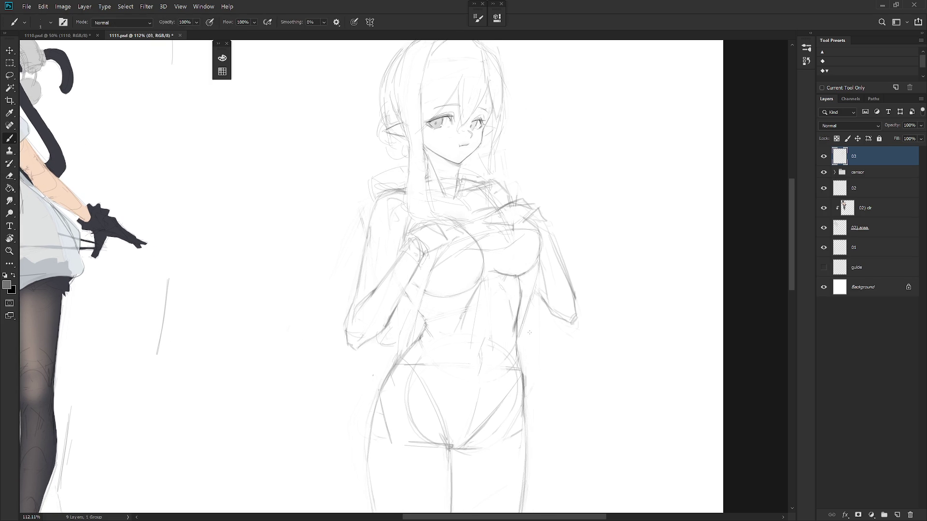
scroll(544, 356, down, 5)
scroll(533, 350, up, 3)
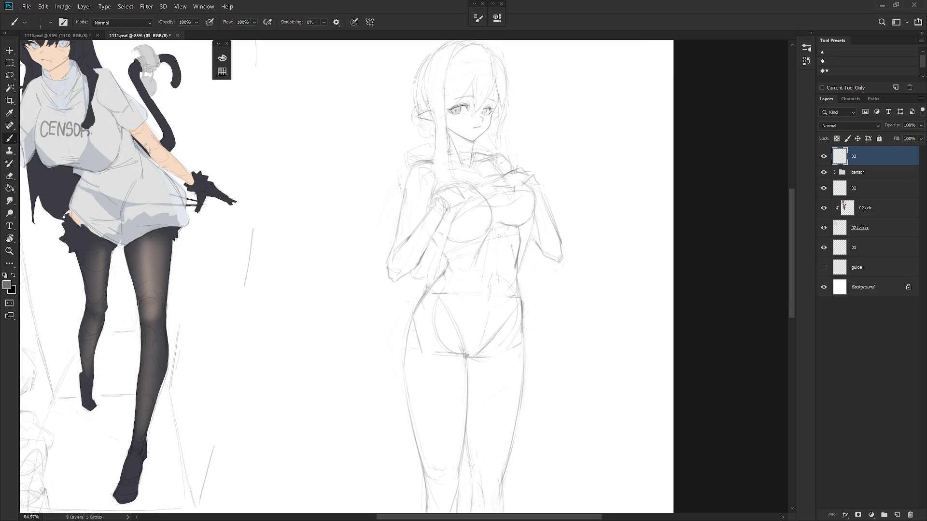
drag(556, 291, 523, 252)
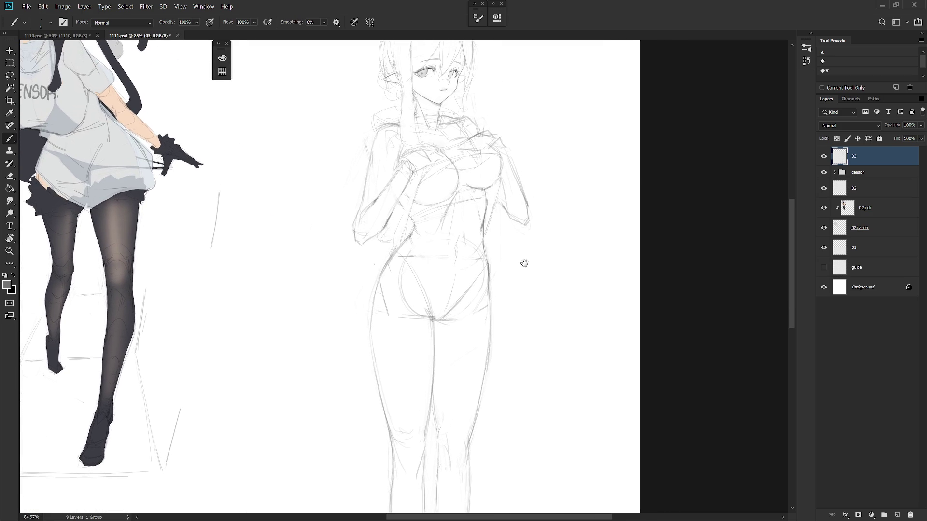
key(e)
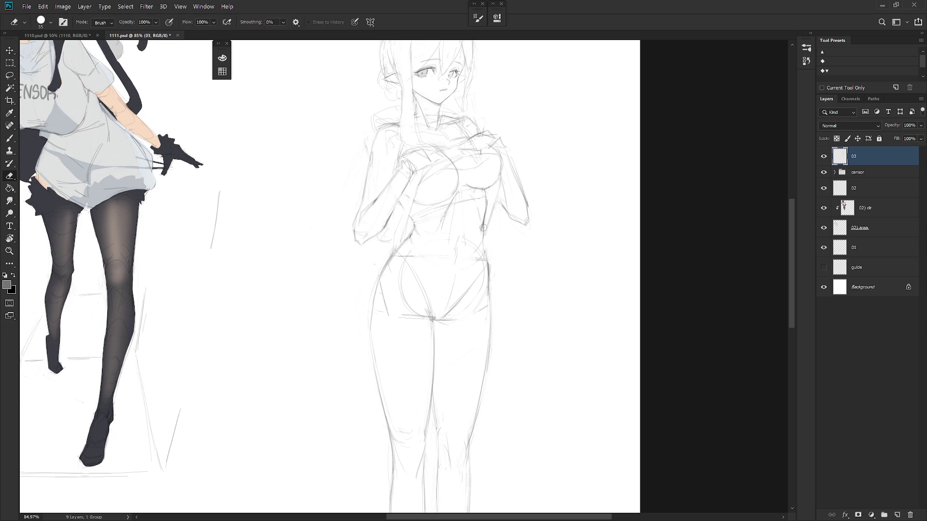
key(b)
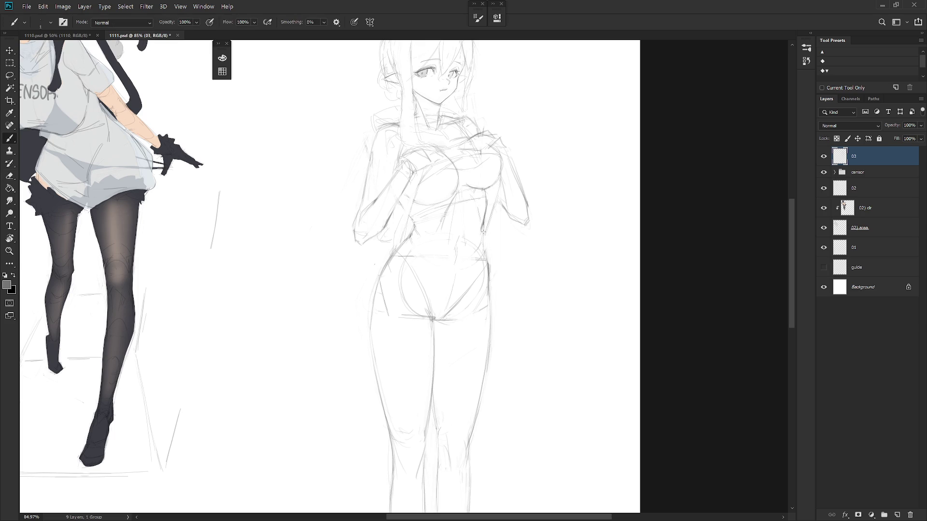
key(e)
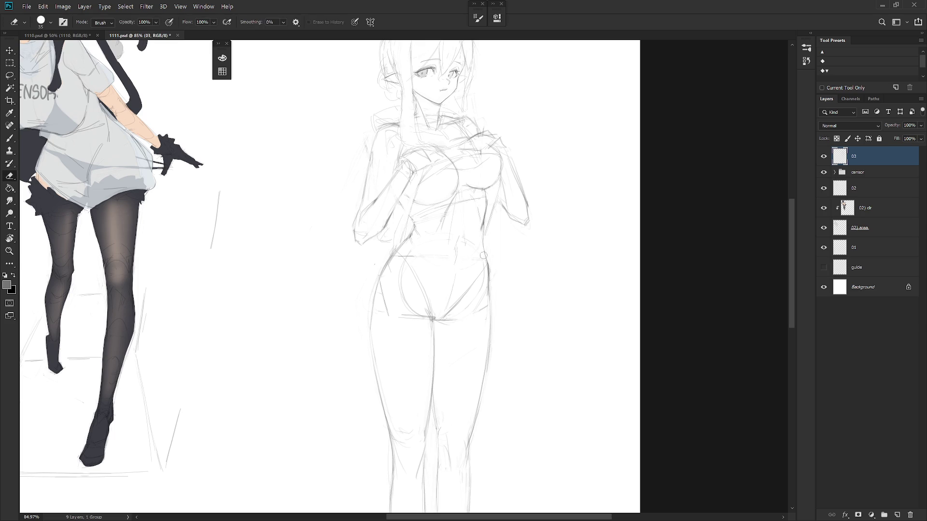
key(l)
drag(466, 211, 472, 263)
key(ctrl+d)
scroll(505, 316, down, 5)
key(b)
scroll(506, 351, up, 3)
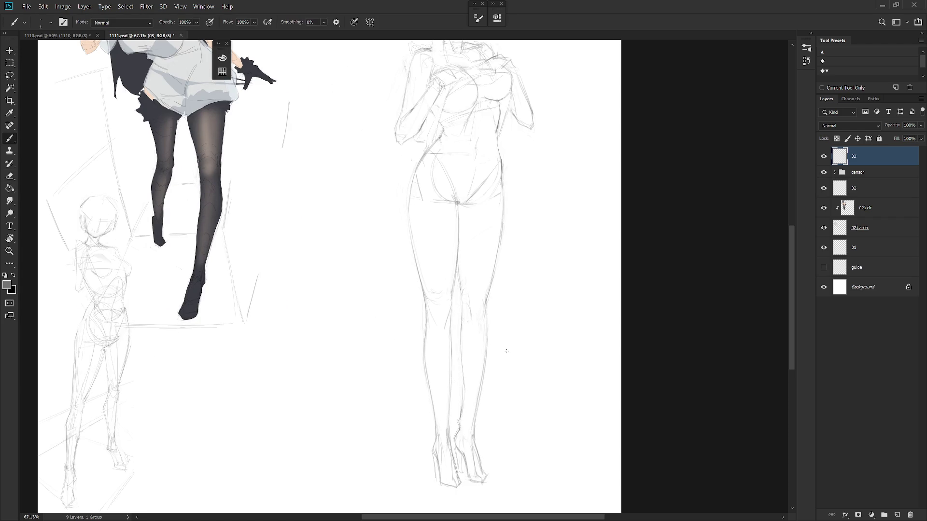
key(e)
key(b)
key(e)
key(b)
key(shift+b)
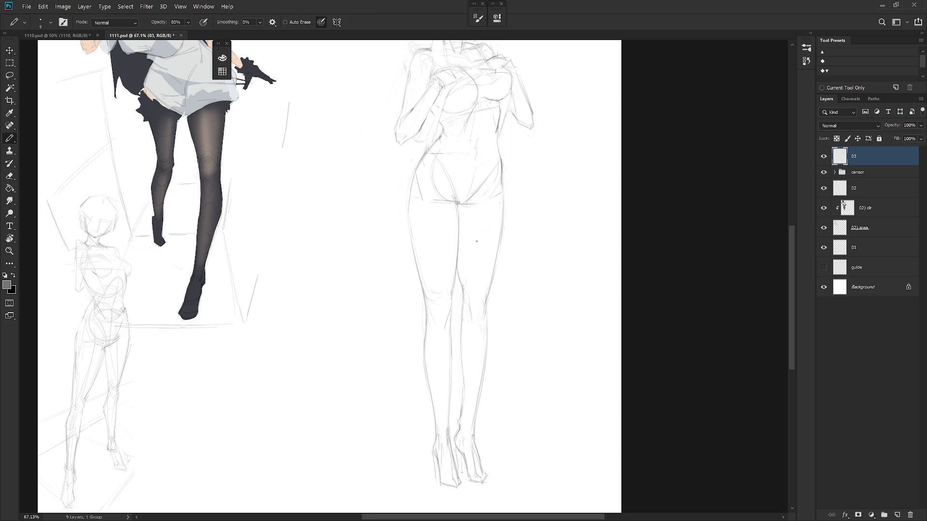
key(ctrl+0)
scroll(471, 251, up, 5)
key(e)
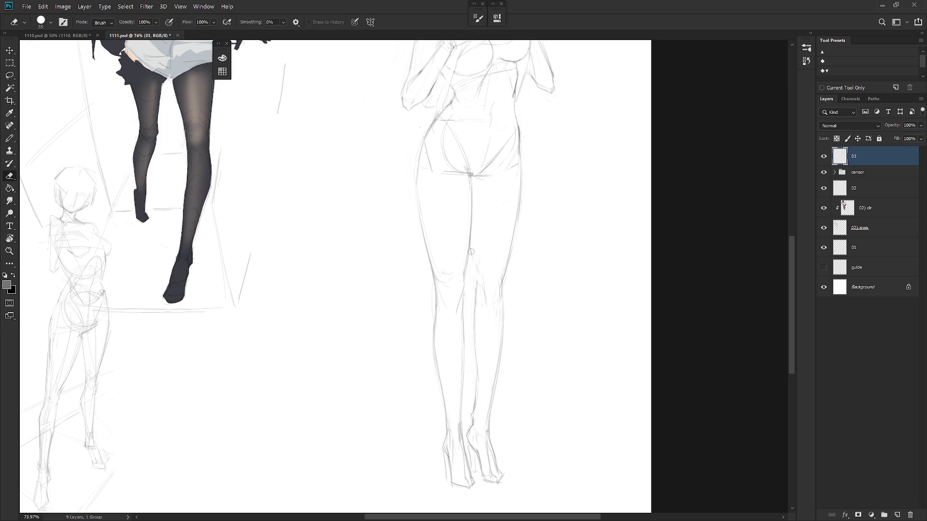
key(b)
scroll(476, 353, down, 3)
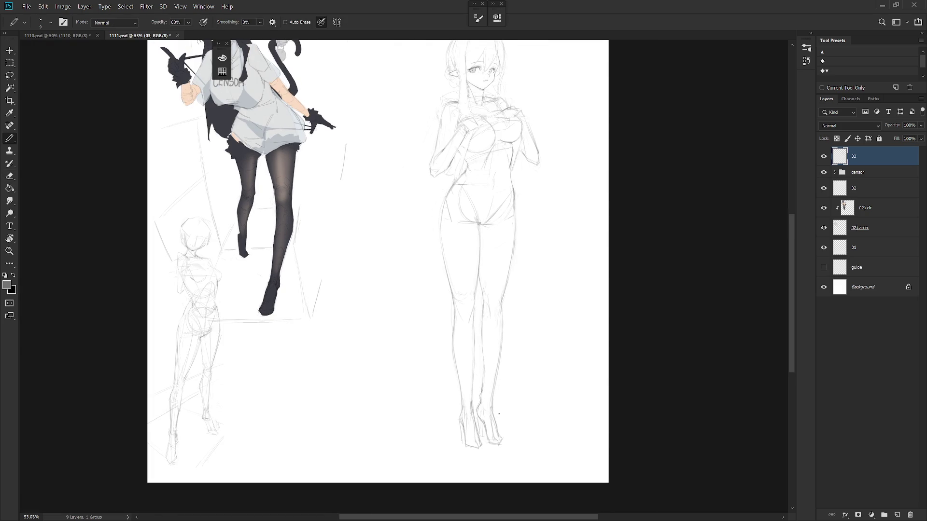
drag(524, 360, 517, 393)
key(e)
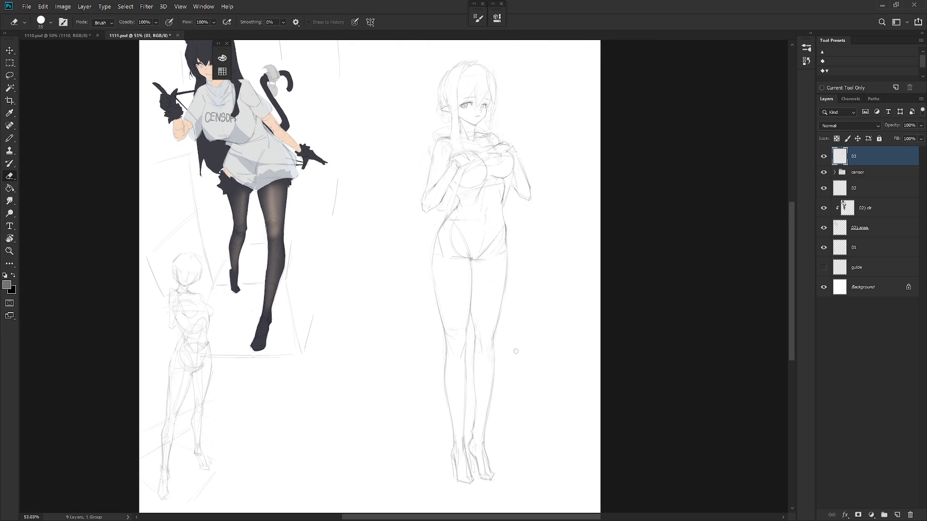
scroll(536, 260, down, 9)
key(b)
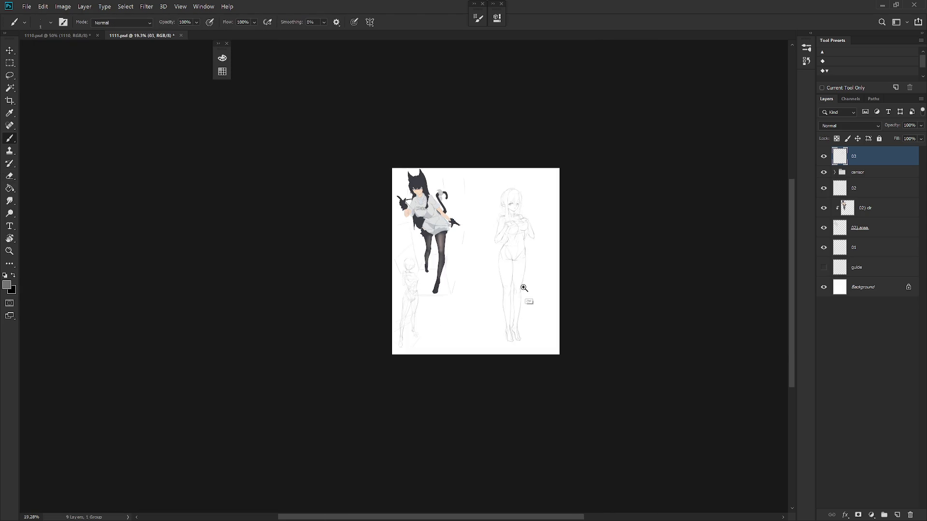
Sketch pencil strokes across the elf's belly.
scroll(544, 286, up, 6)
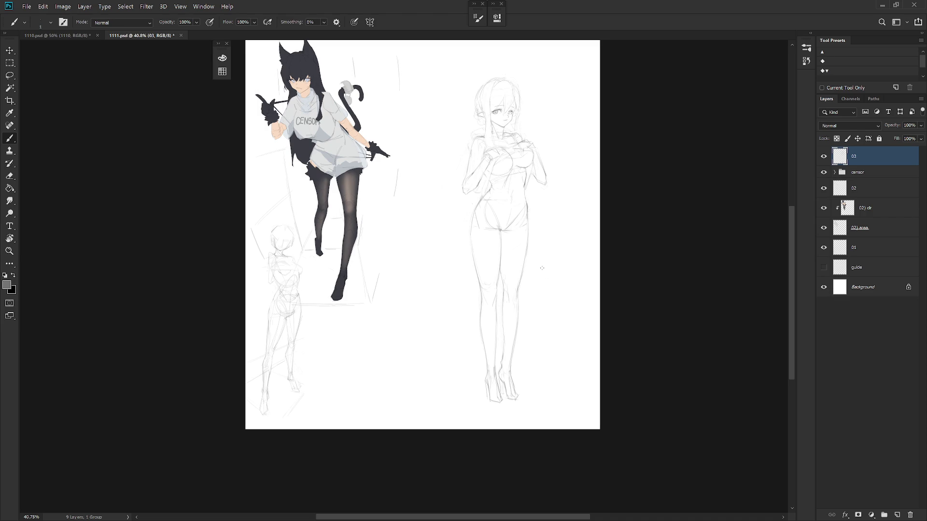
scroll(538, 268, up, 3)
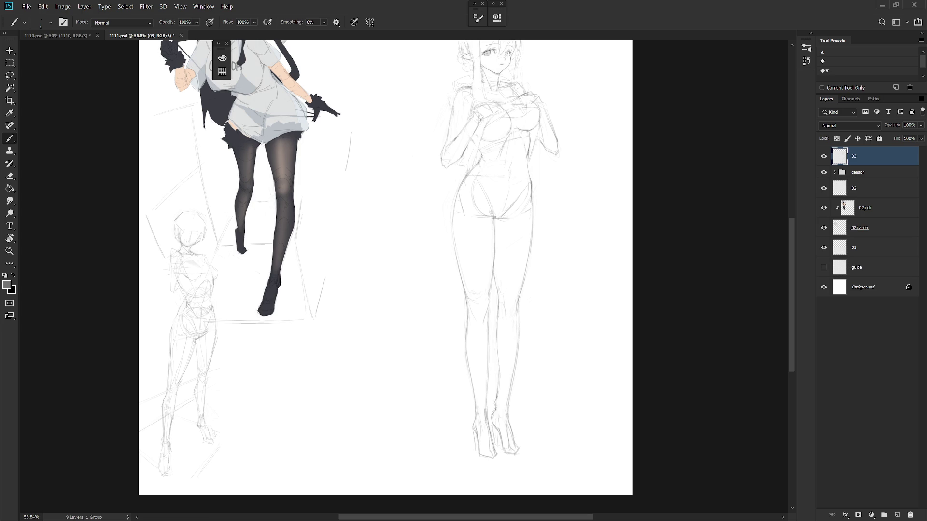
drag(530, 301, 498, 384)
key(shift+b)
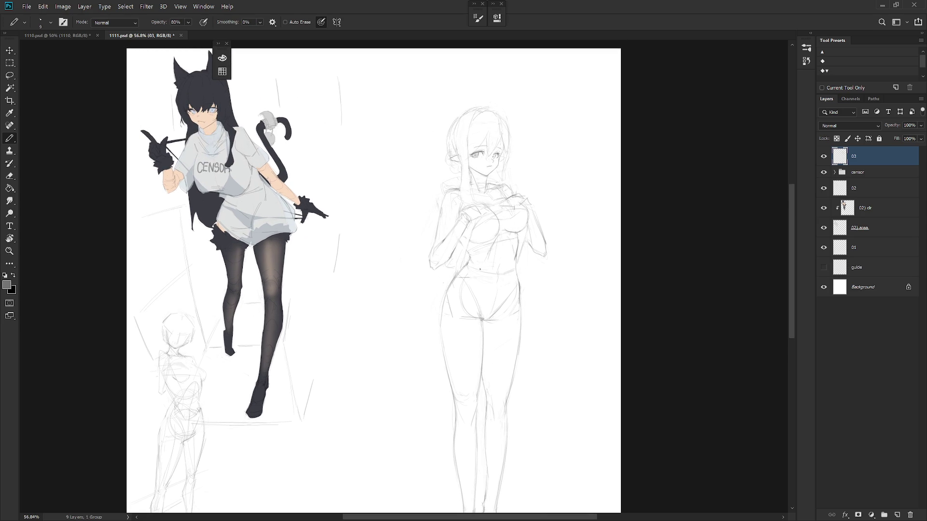
mouse_move(498, 285)
mouse_down()
mouse_move(493, 306)
mouse_move(452, 292)
mouse_up()
Refine the outline of the elf's left thigh with the pencil and check it zoomed.
scroll(512, 284, down, 3)
scroll(474, 272, down, 1)
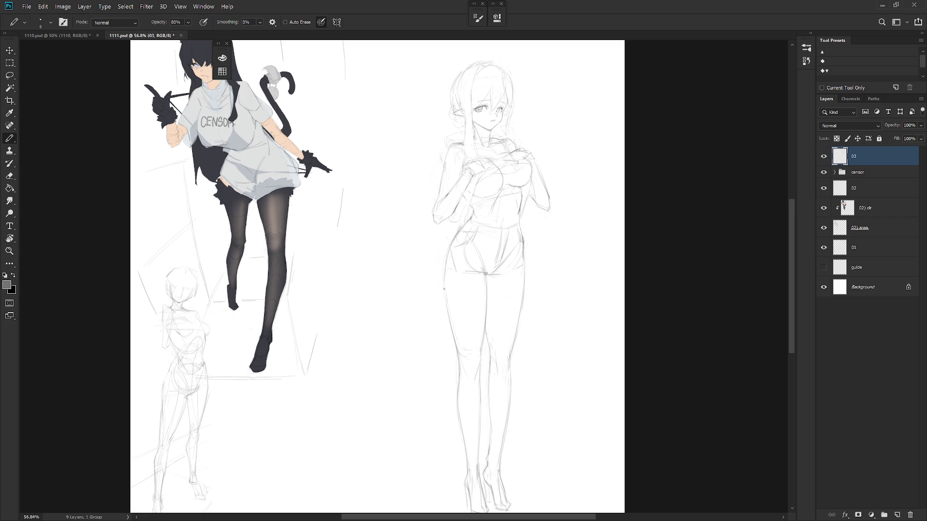
key(e)
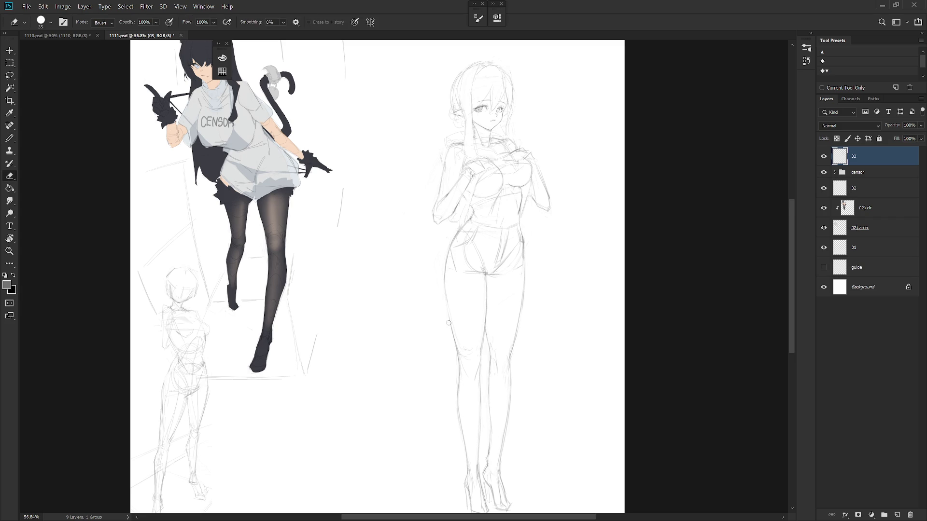
key(b)
drag(446, 306, 457, 346)
scroll(532, 292, down, 3)
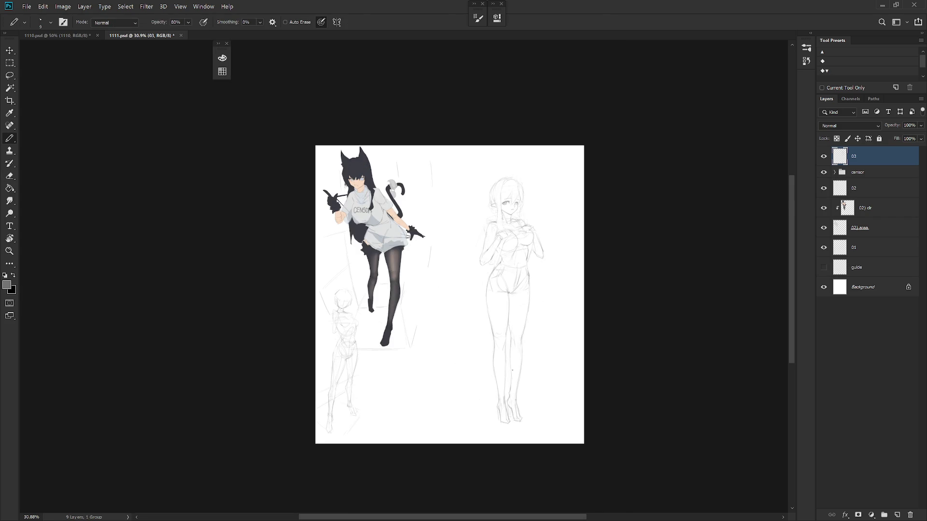
scroll(506, 192, up, 4)
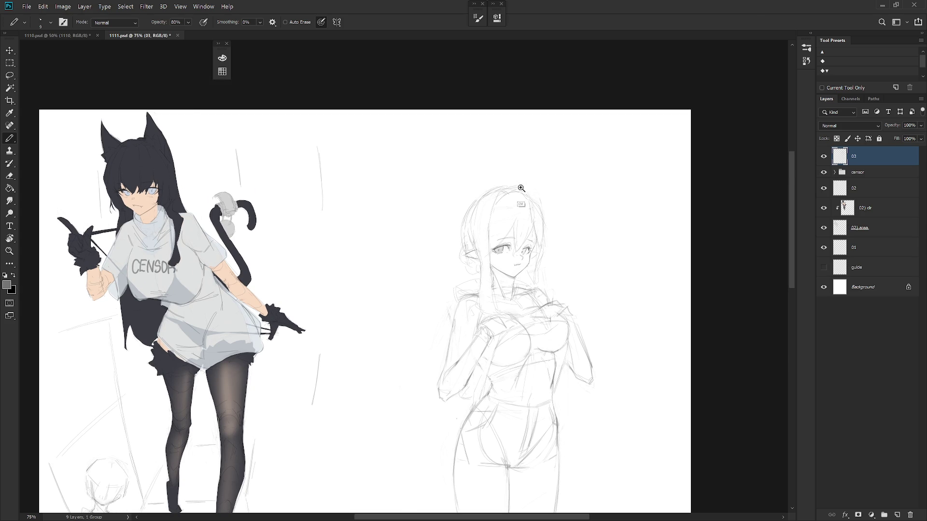
scroll(520, 190, up, 2)
key(b)
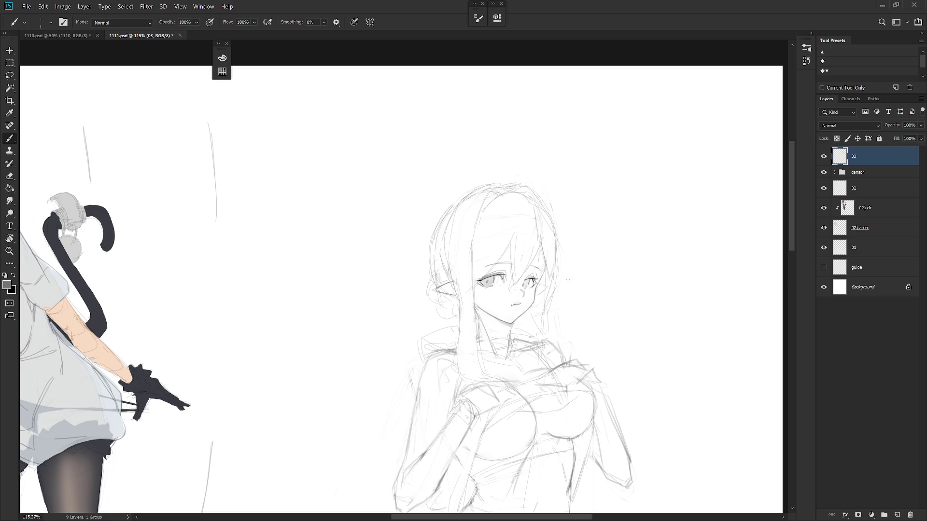
Add a faint stroke by the hair, erase a bit near the chin, and undo a trial line.
drag(432, 191, 435, 215)
drag(585, 326, 598, 243)
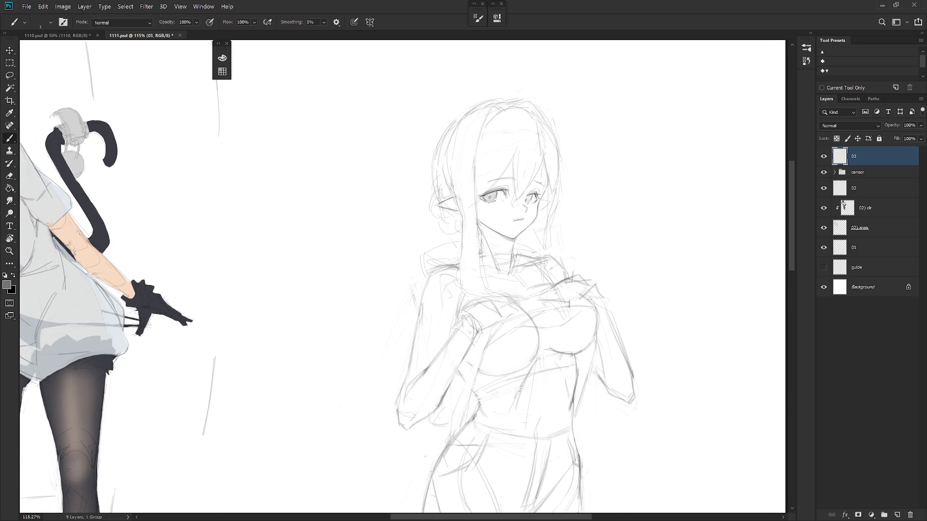
key(e)
drag(517, 236, 515, 241)
key(b)
key(shift+b)
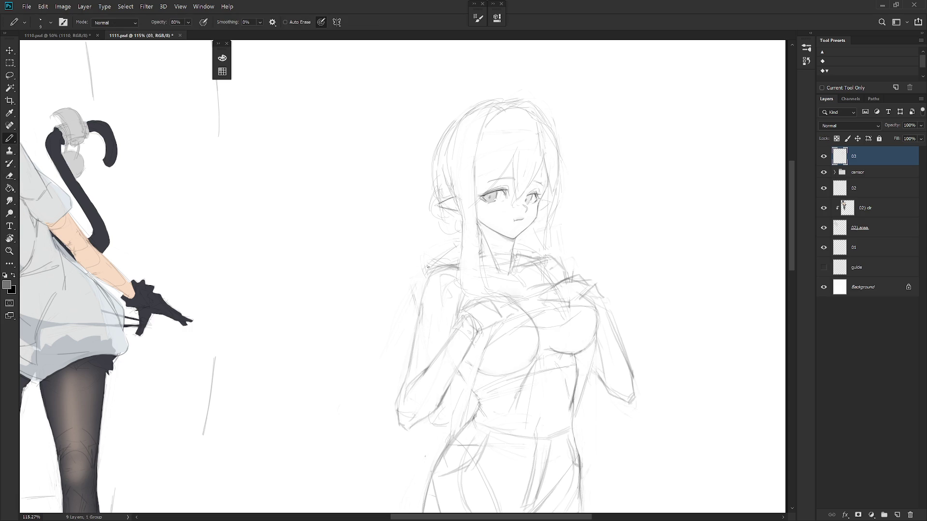
key(shift+b)
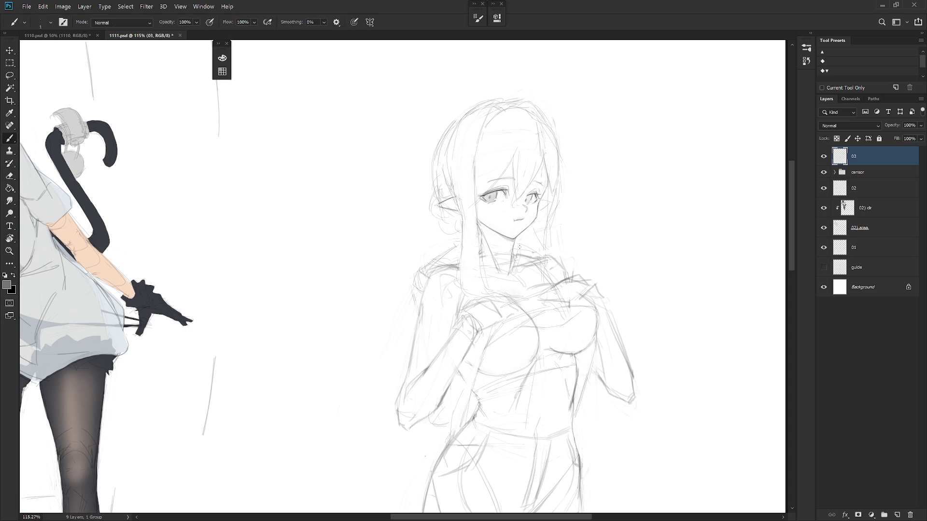
mouse_move(504, 282)
mouse_down()
mouse_move(533, 283)
mouse_move(526, 291)
mouse_move(523, 279)
mouse_up()
key(ctrl+z)
Make small brush and eraser touch-ups around the legs, then zoom out to the full page.
scroll(511, 251, down, 4)
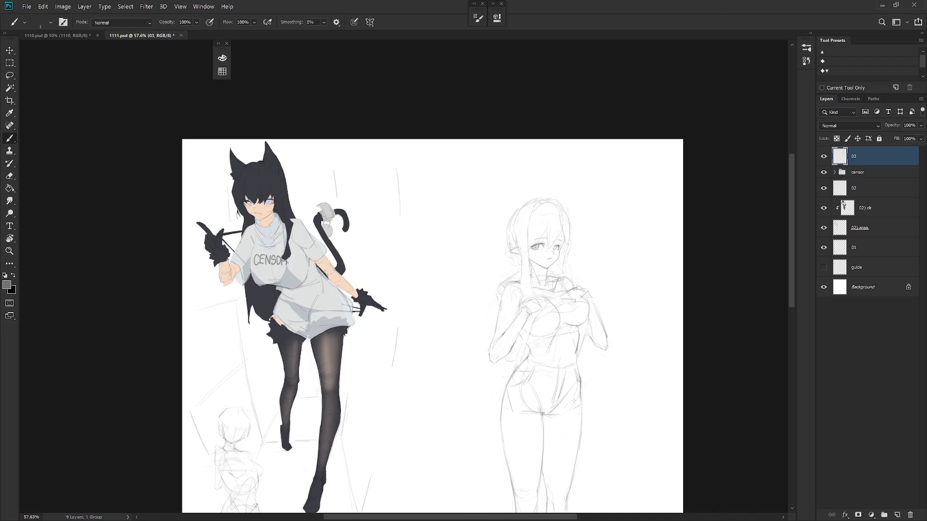
drag(580, 458, 528, 350)
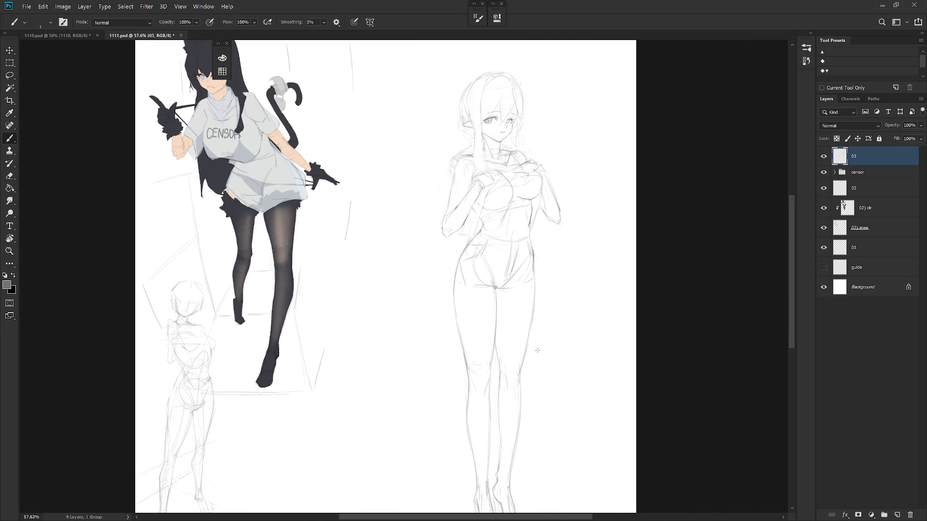
scroll(541, 181, up, 4)
key(e)
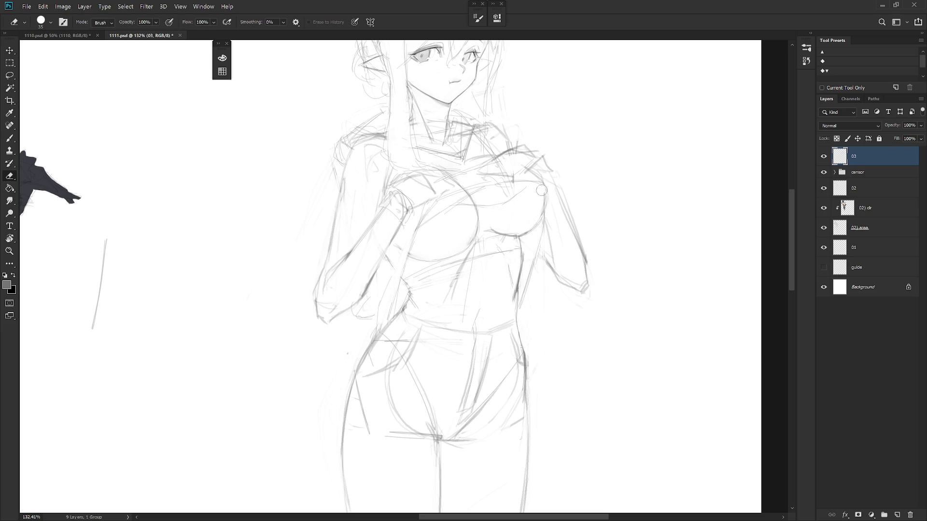
key(b)
key(e)
key(b)
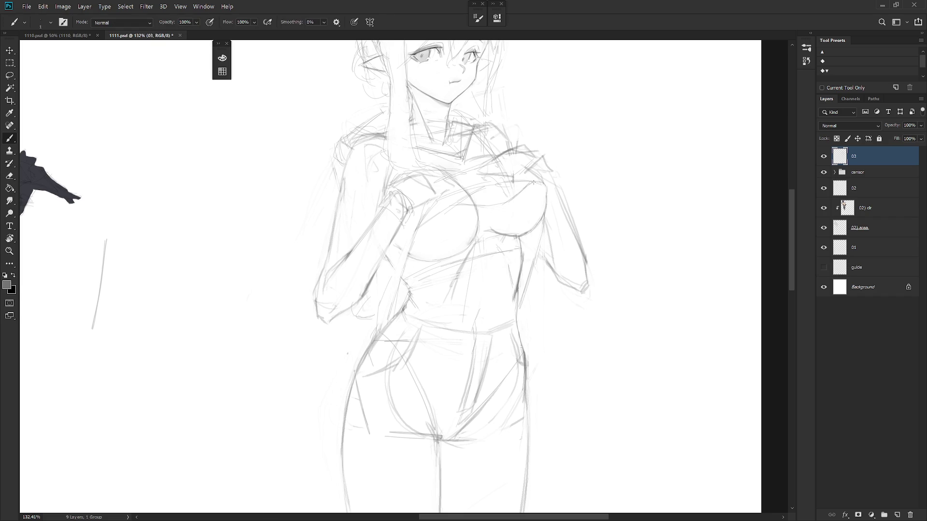
scroll(533, 182, down, 5)
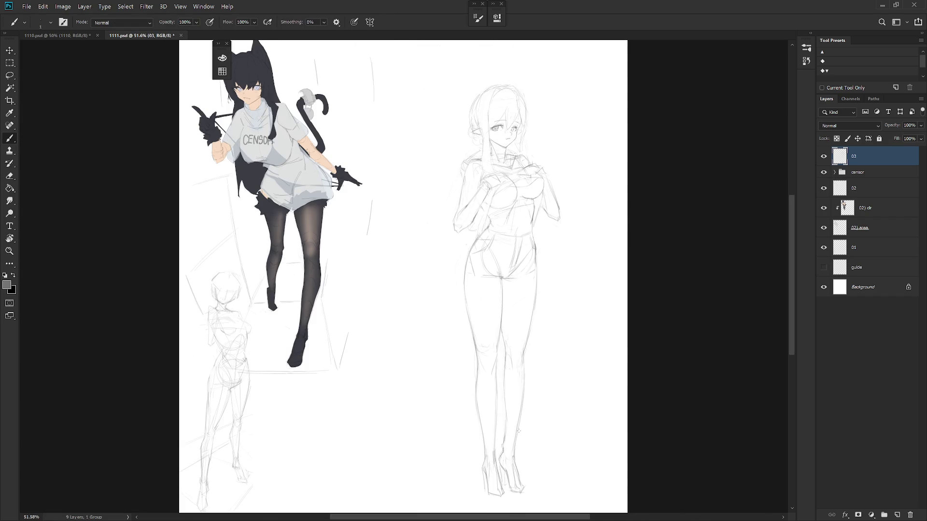
scroll(518, 430, down, 3)
Mirror the page view and zoom in on the elf's legs, trying and undoing a pencil leg stroke.
key(h)
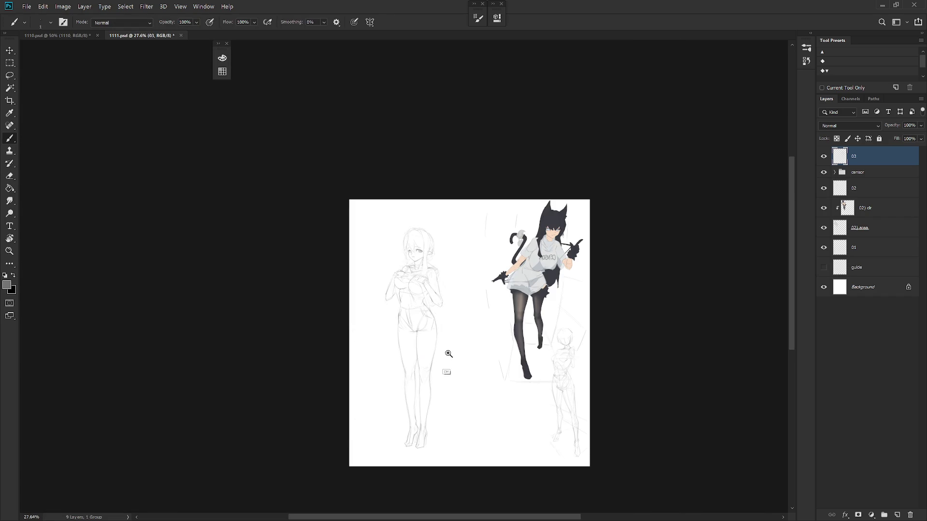
drag(441, 365, 472, 356)
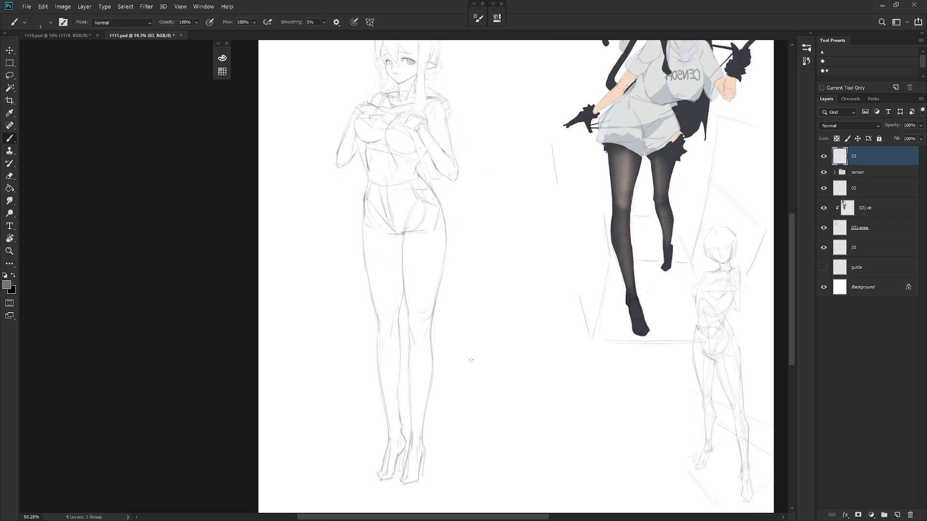
key(e)
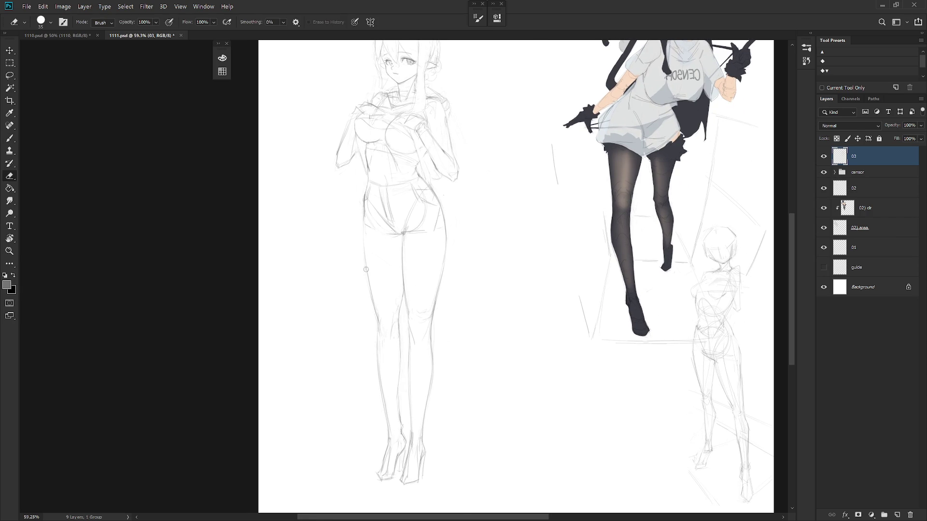
key(b)
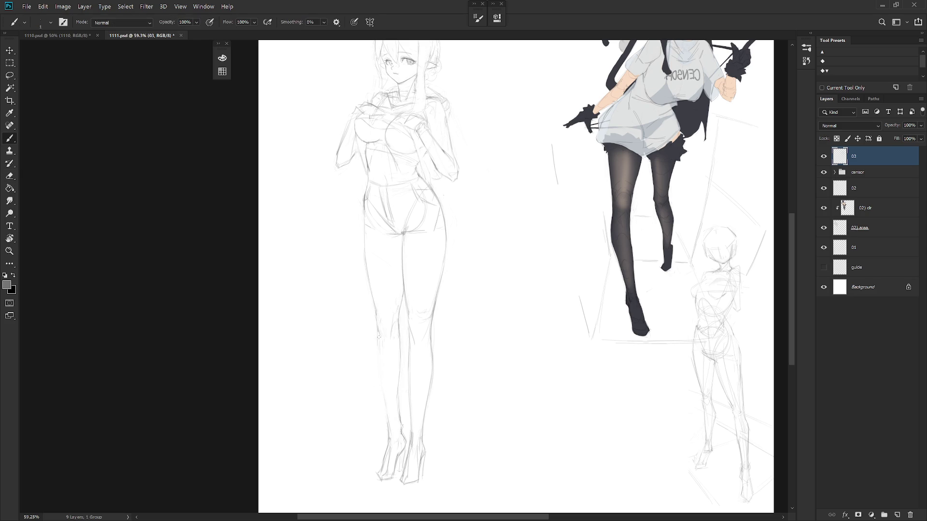
key(shift+b)
drag(378, 342, 386, 427)
key(ctrl+z)
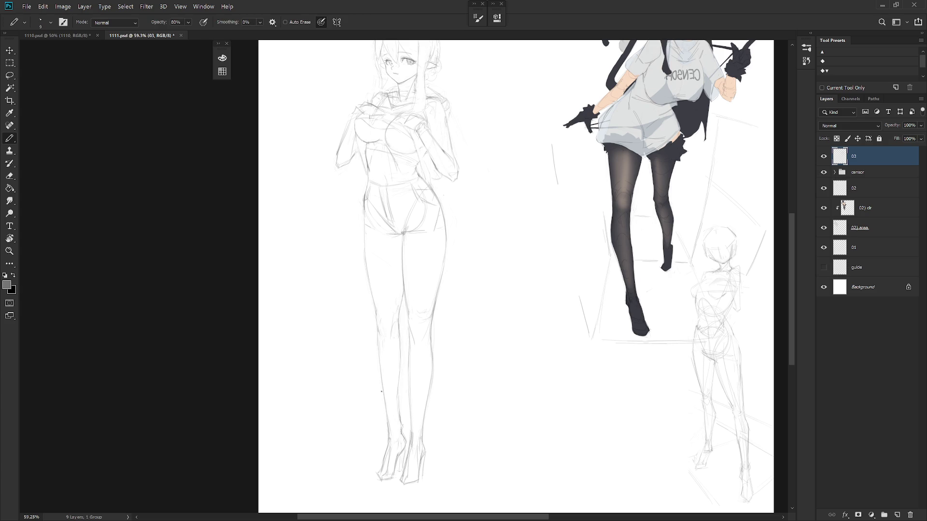
key(e)
key(b)
key(e)
key(b)
Draw a faint ground line under the elf's feet and an arrow beside her hip.
drag(461, 420, 484, 385)
mouse_move(395, 442)
mouse_down()
mouse_move(439, 449)
mouse_move(395, 465)
mouse_up()
mouse_move(364, 211)
mouse_down()
mouse_move(379, 215)
mouse_move(339, 263)
mouse_up()
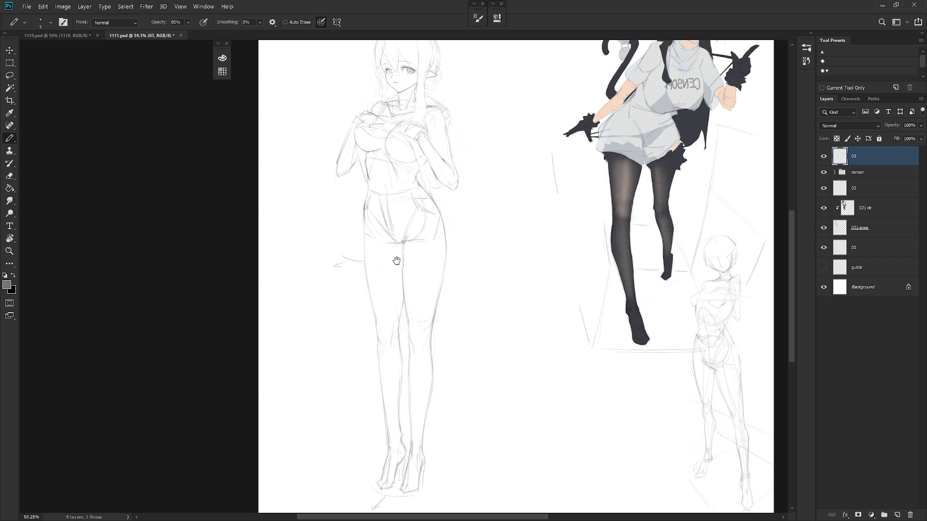
drag(437, 255, 446, 275)
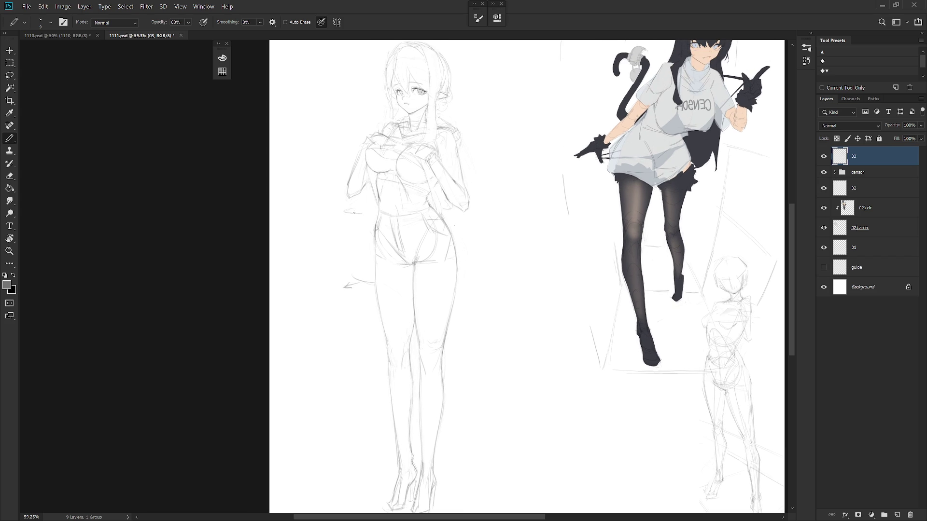
drag(333, 211, 340, 216)
scroll(490, 227, down, 3)
key(h)
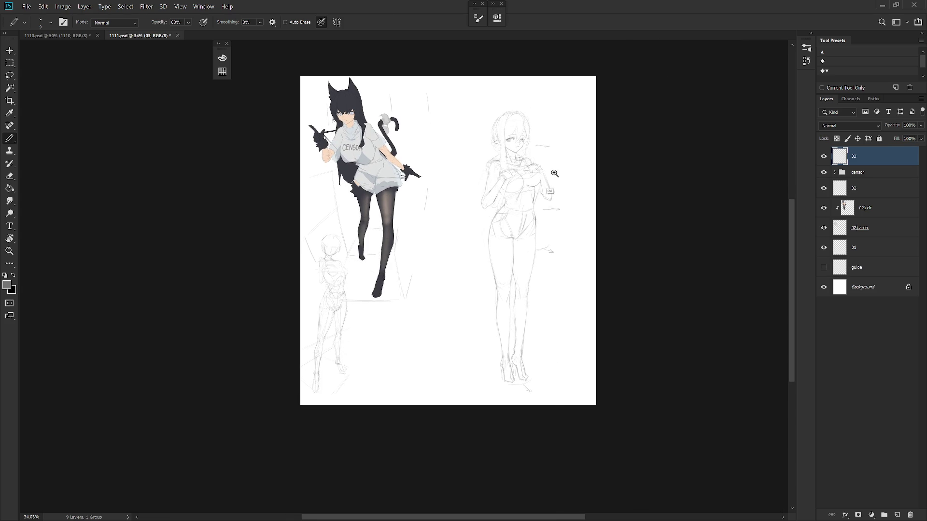
Redraw the elf girl's hands and chest in more detail, switching between Brush and Eraser.
scroll(544, 198, up, 3)
scroll(561, 206, up, 2)
key(b)
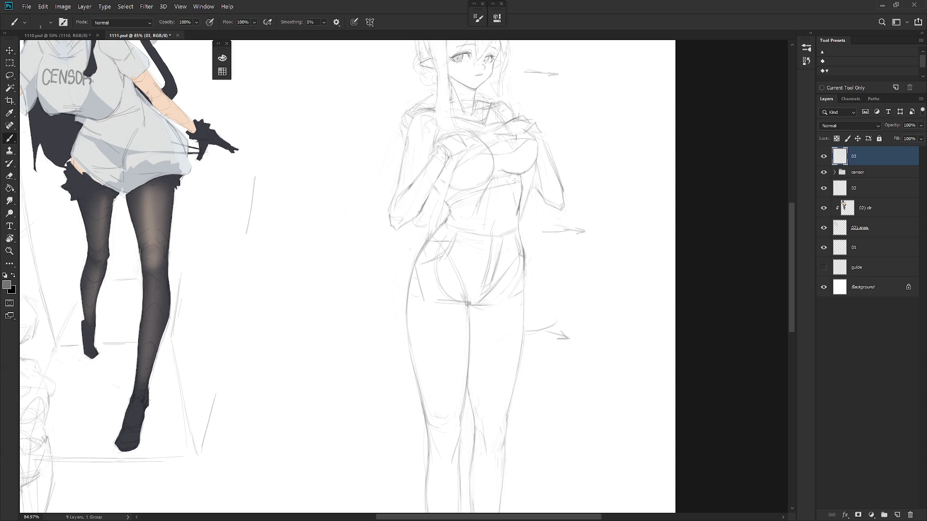
key(e)
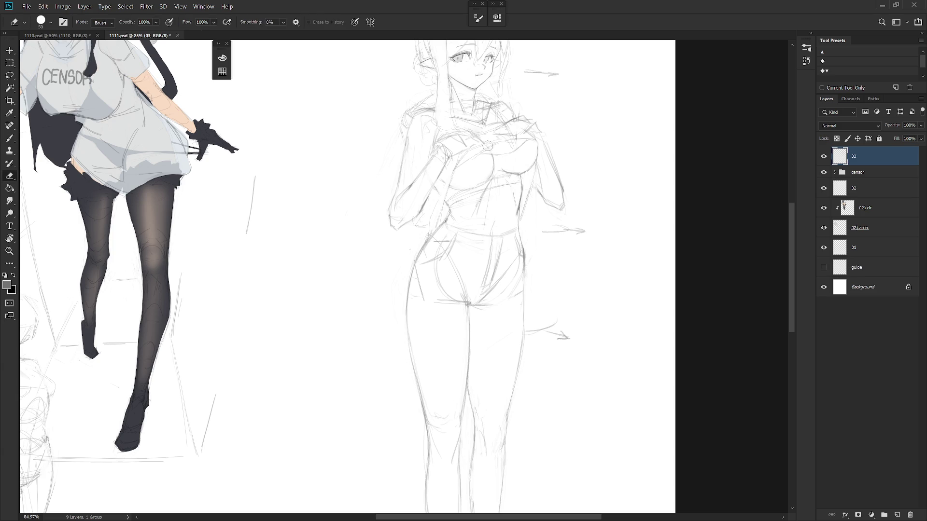
key(b)
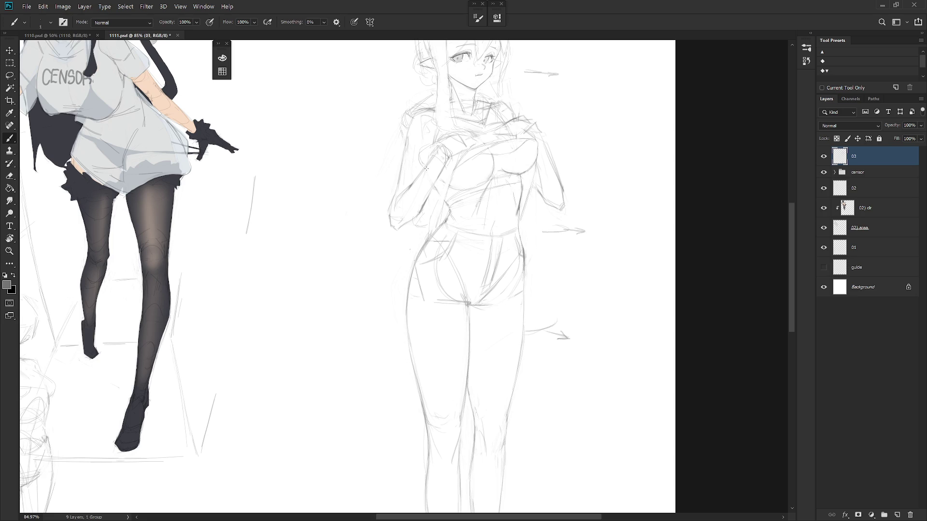
key(e)
key(b)
scroll(387, 225, up, 3)
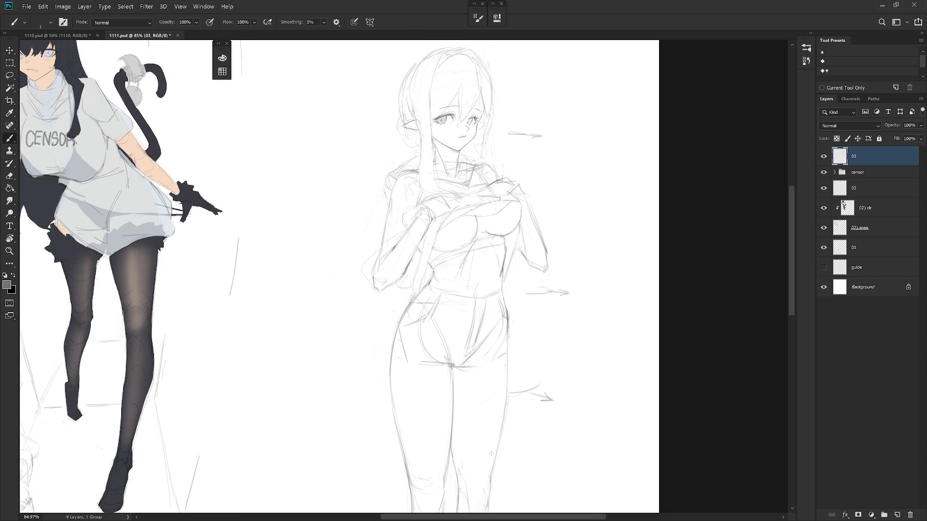
scroll(464, 145, up, 5)
Refine the elf's eyes with Brush and Eraser on a tilted view, then straighten it.
key(e)
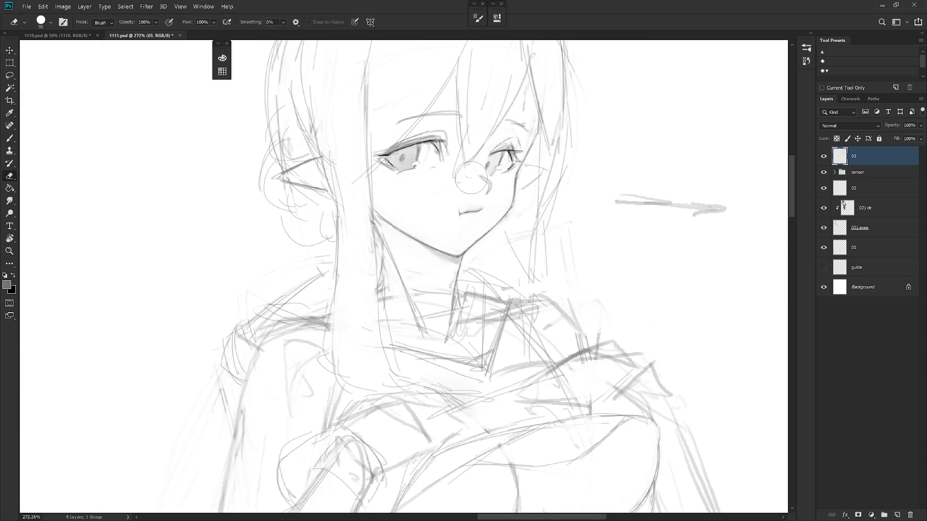
key(b)
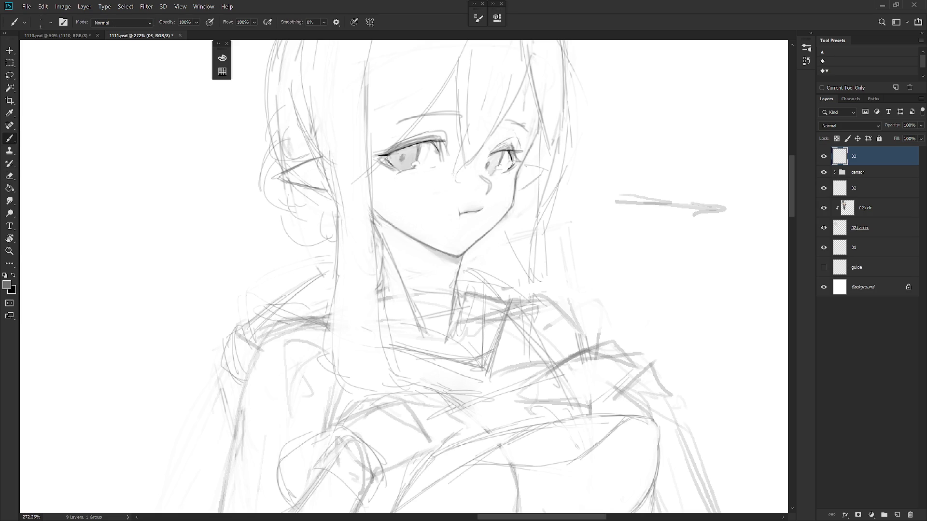
mouse_move(511, 232)
mouse_down()
mouse_move(492, 198)
mouse_move(492, 223)
mouse_up()
key(e)
drag(448, 200, 545, 223)
key(b)
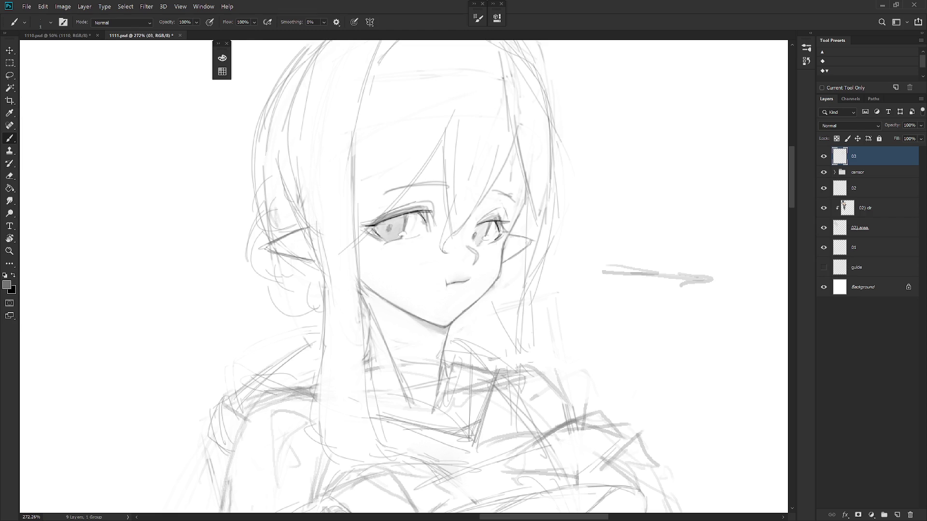
Sketch hair strands and pointed ears in black at a rotated angle, then clear the eye selection.
key(x)
key(x)
drag(530, 259, 559, 304)
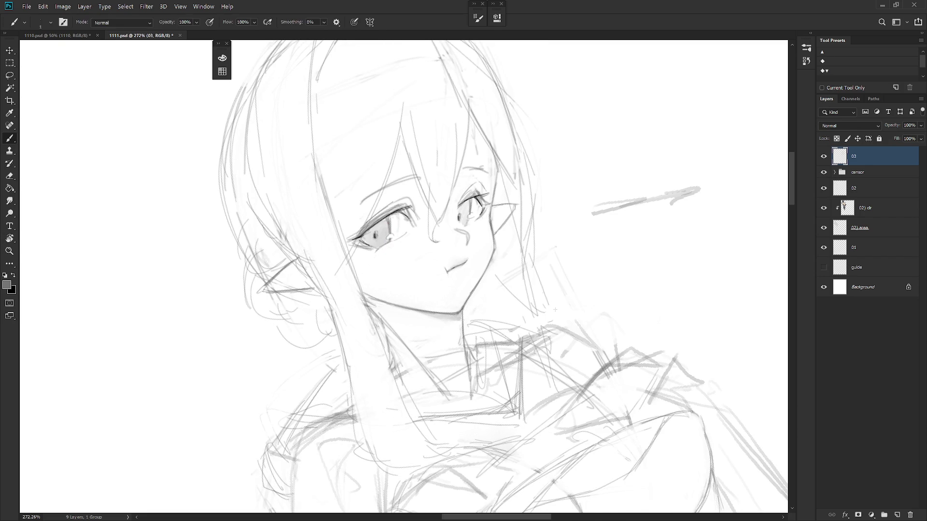
drag(551, 317, 541, 270)
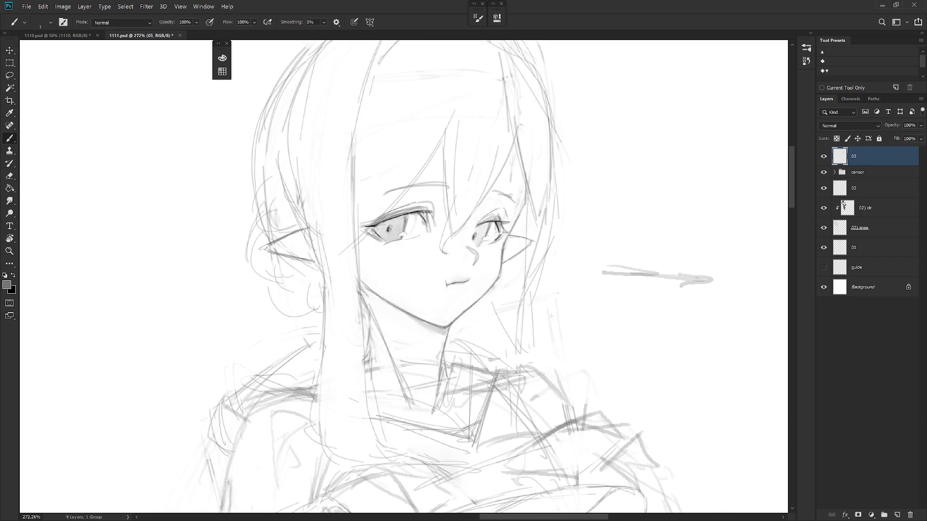
key(l)
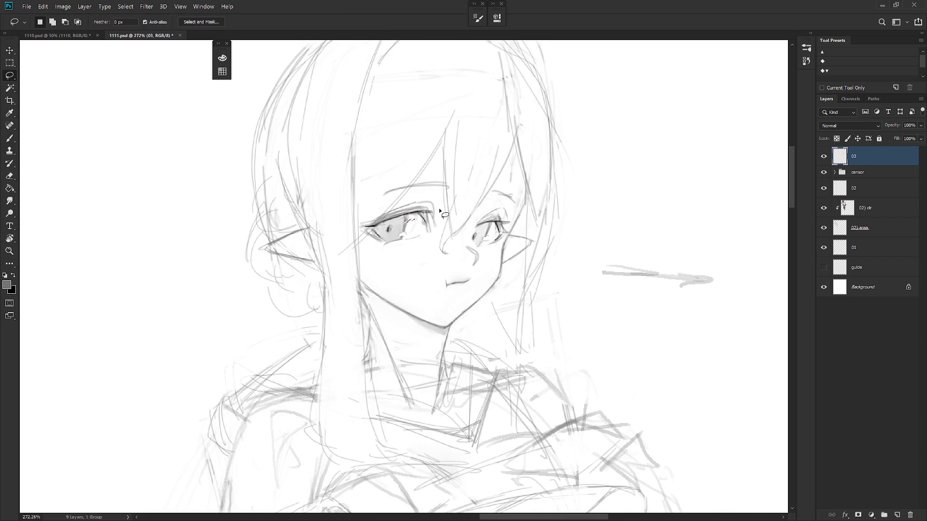
click(499, 227)
scroll(508, 224, down, 3)
key(b)
scroll(464, 384, left, 5)
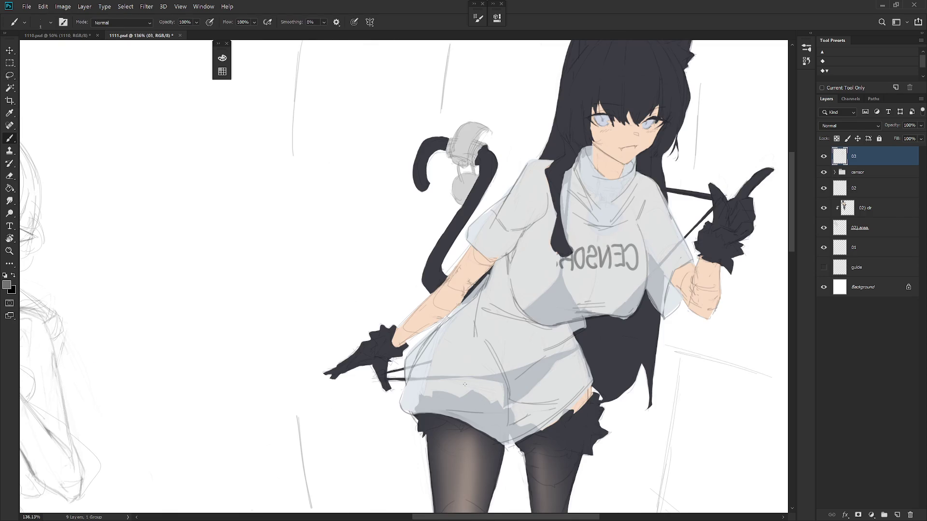
Hide the 02) clr colour layer and the censor group, then select line layer 02.
scroll(584, 281, down, 3)
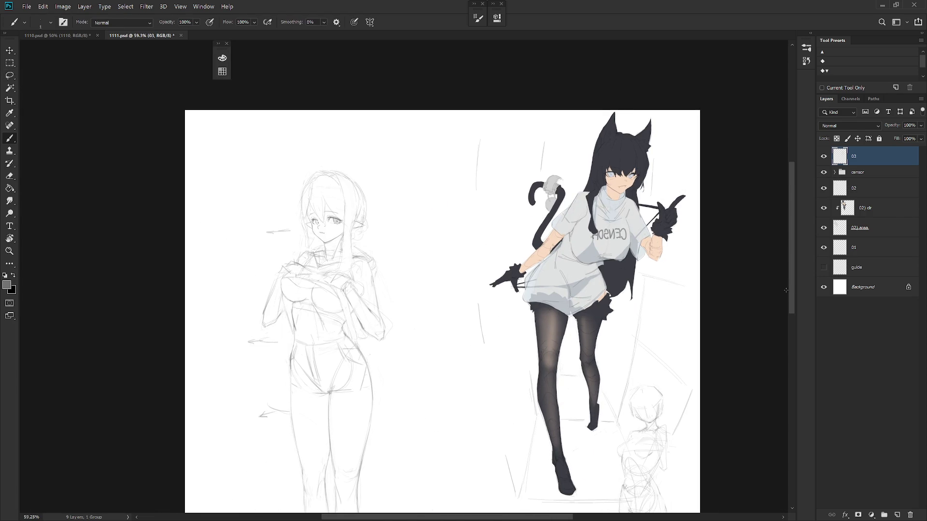
drag(600, 315, 554, 283)
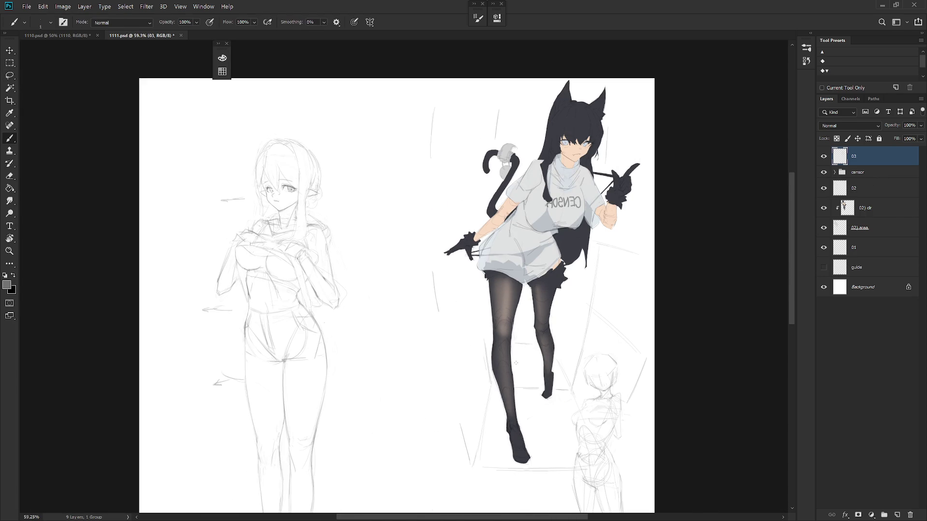
click(823, 207)
click(823, 172)
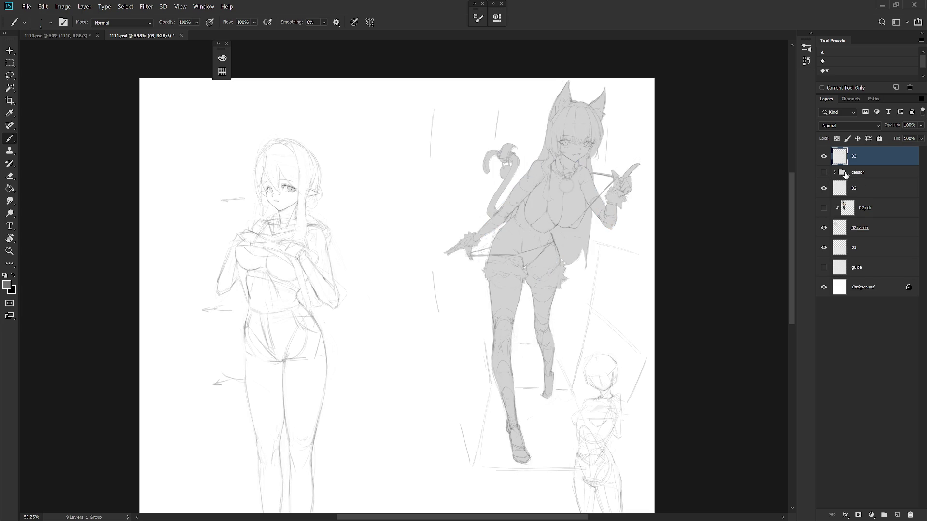
scroll(574, 225, up, 2)
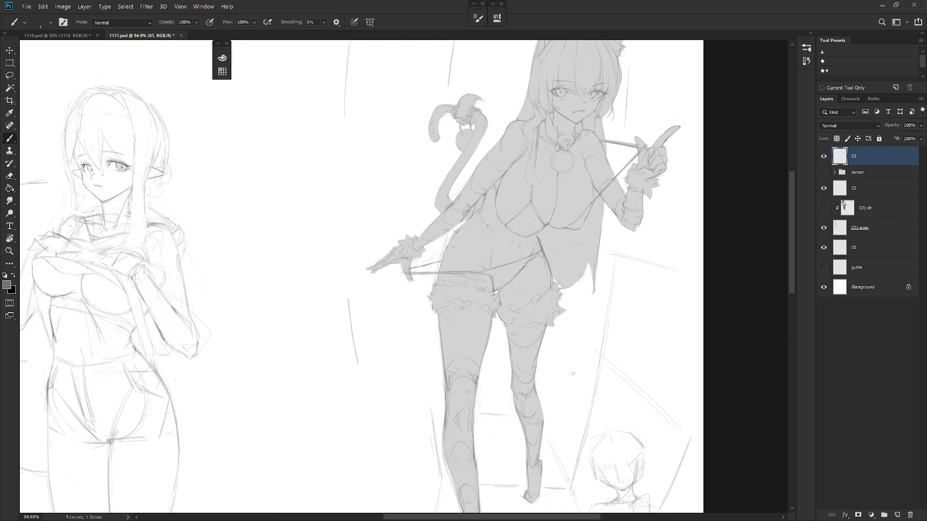
click(869, 189)
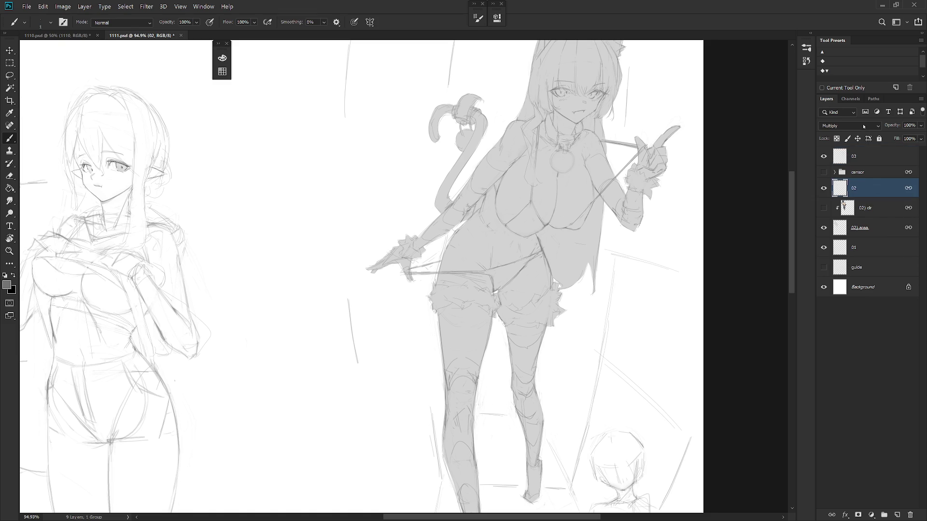
scroll(703, 218, down, 1)
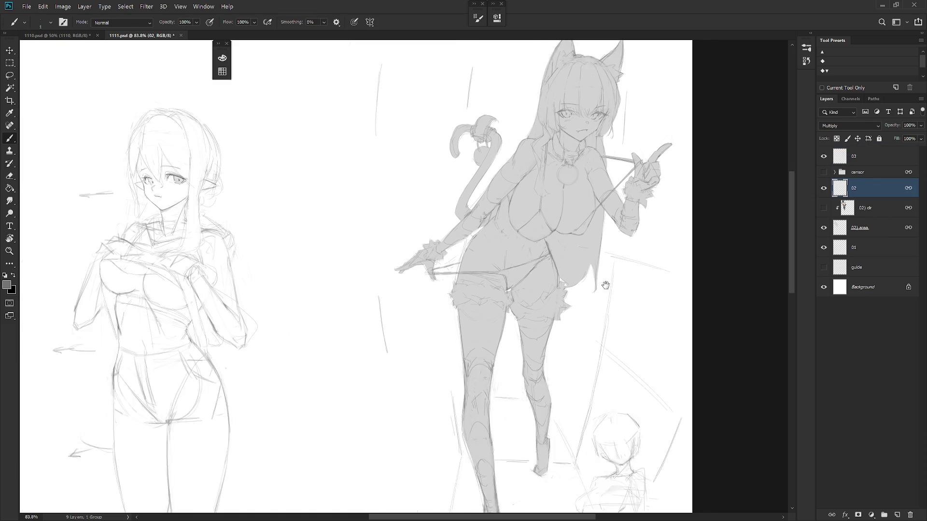
right_click(863, 190)
Give layer 02 Fill Opacity 0% and a black (000000) Color Overlay.
key(Escape)
double_click(842, 190)
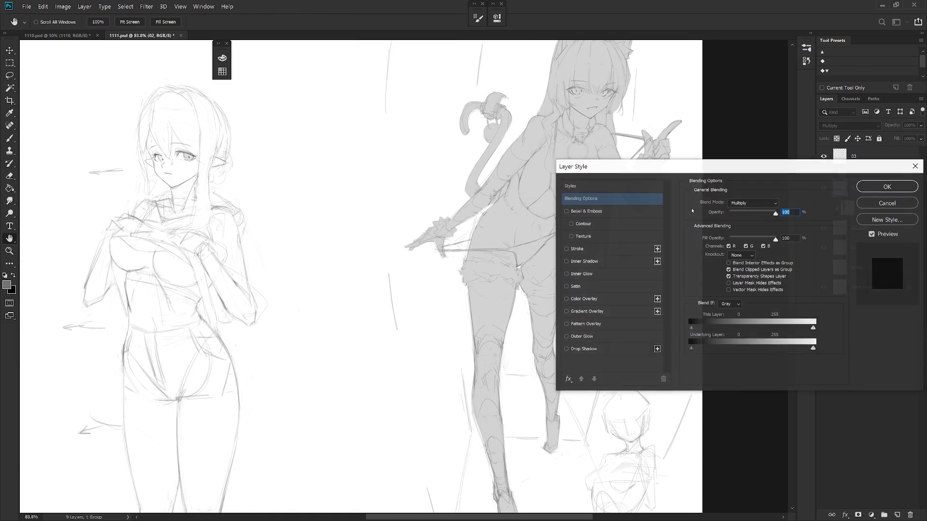
drag(767, 238, 663, 271)
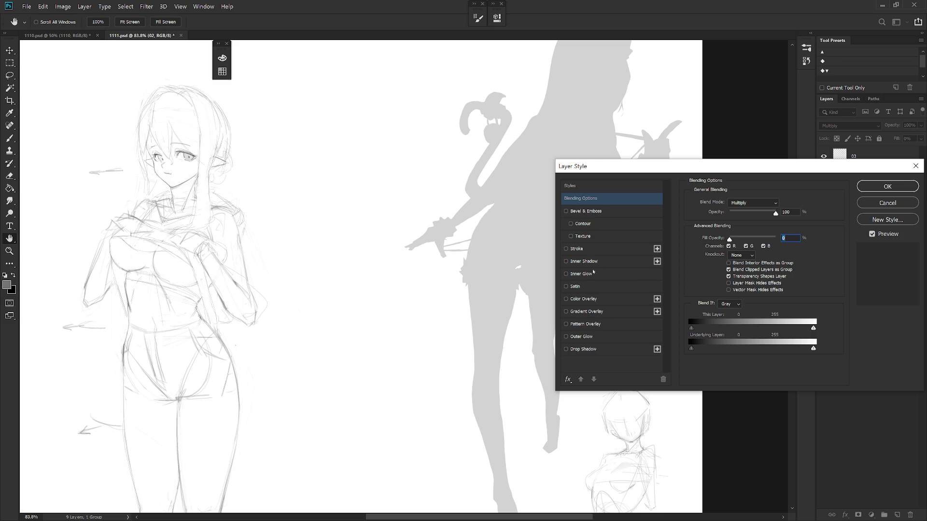
click(590, 301)
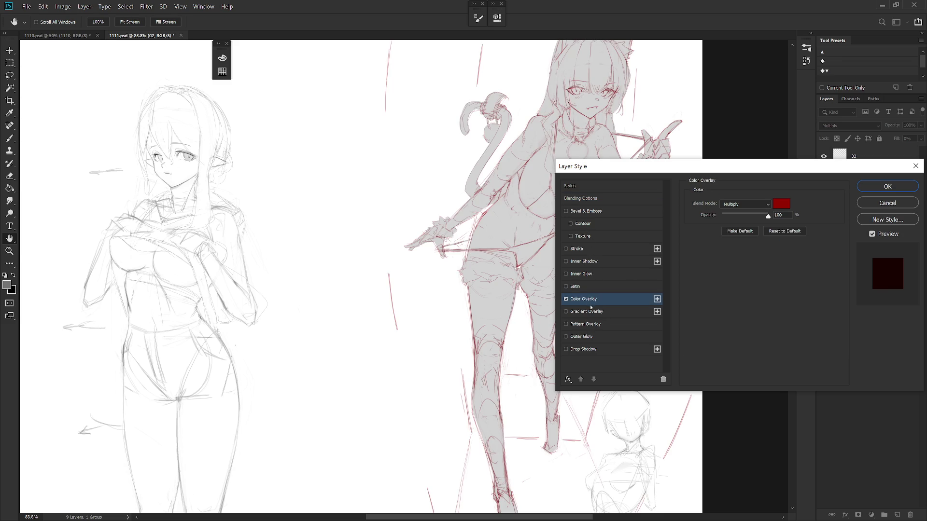
click(781, 203)
text(000000)
click(746, 250)
key(Return)
scroll(478, 381, down, 2)
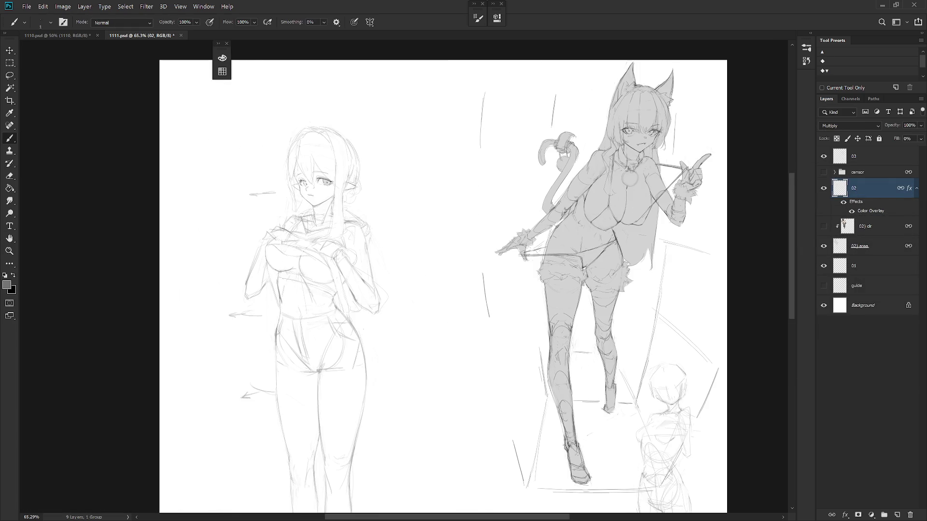
Mirror the canvas view horizontally again and look over the drawing.
key(h)
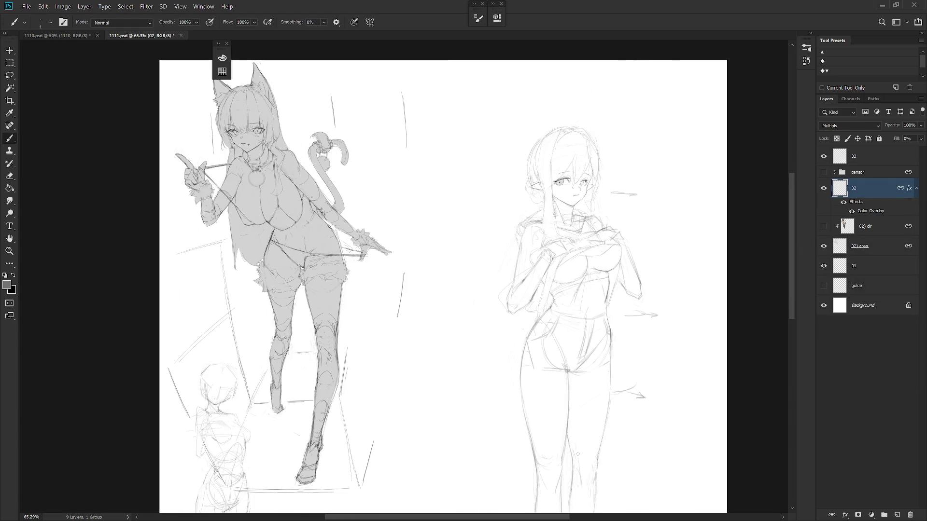
scroll(577, 455, down, 1)
scroll(575, 401, down, 1)
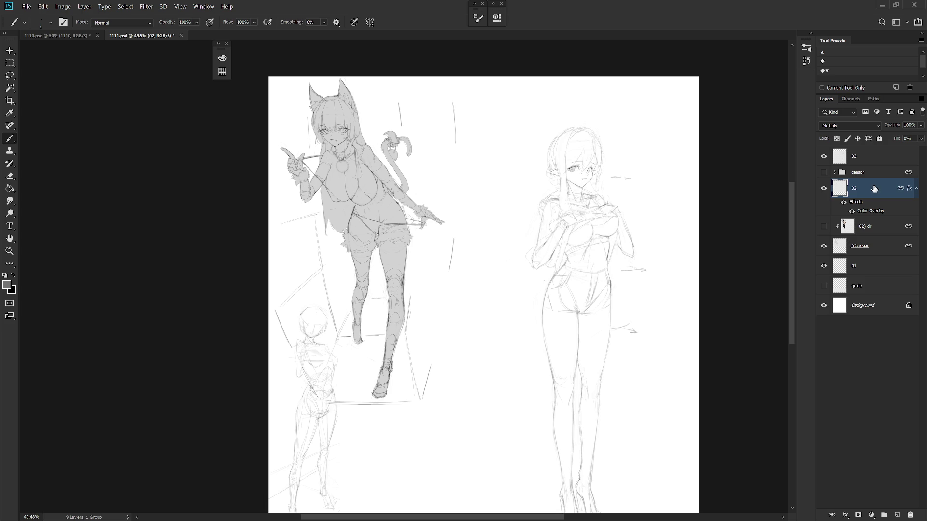
scroll(622, 256, up, 1)
scroll(623, 256, up, 4)
Make layer 03 the active layer and sketch on it, alternating Brush and Eraser.
key(alt+bracketright)
key(e)
key(b)
key(e)
key(b)
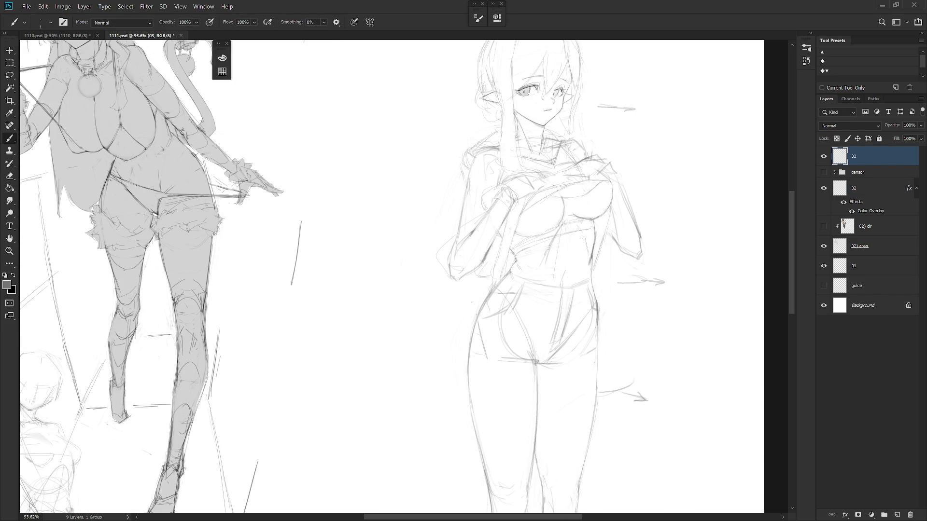
key(e)
key(b)
key(e)
key(b)
key(e)
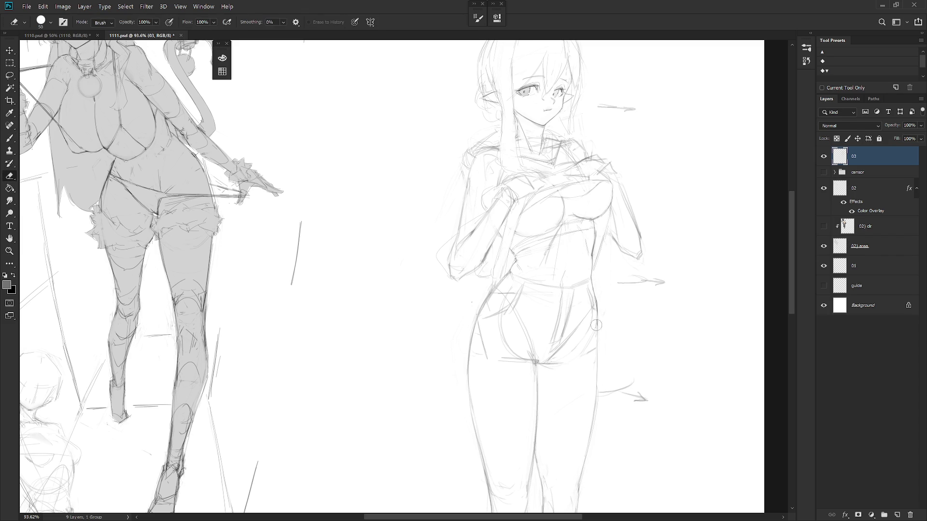
key(b)
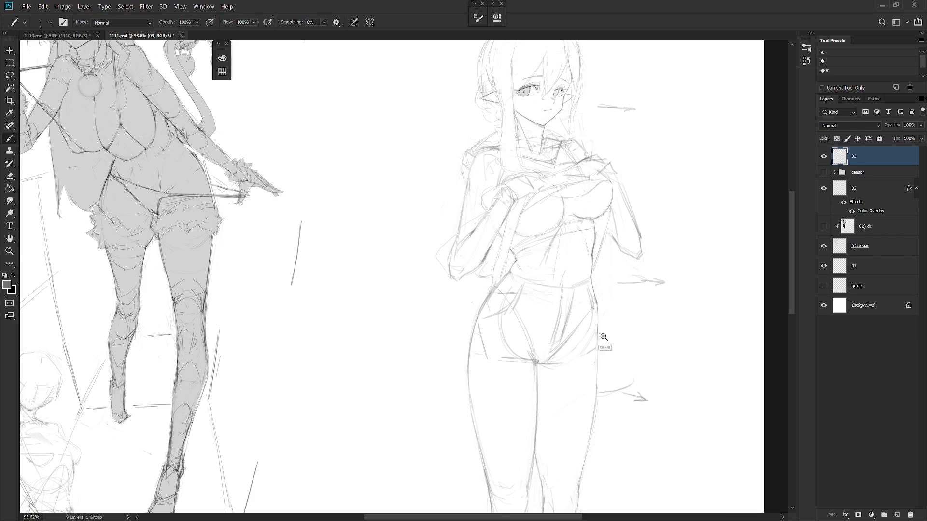
Start a handwritten Korean note beside the elf's head.
scroll(609, 283, down, 3)
scroll(579, 217, up, 5)
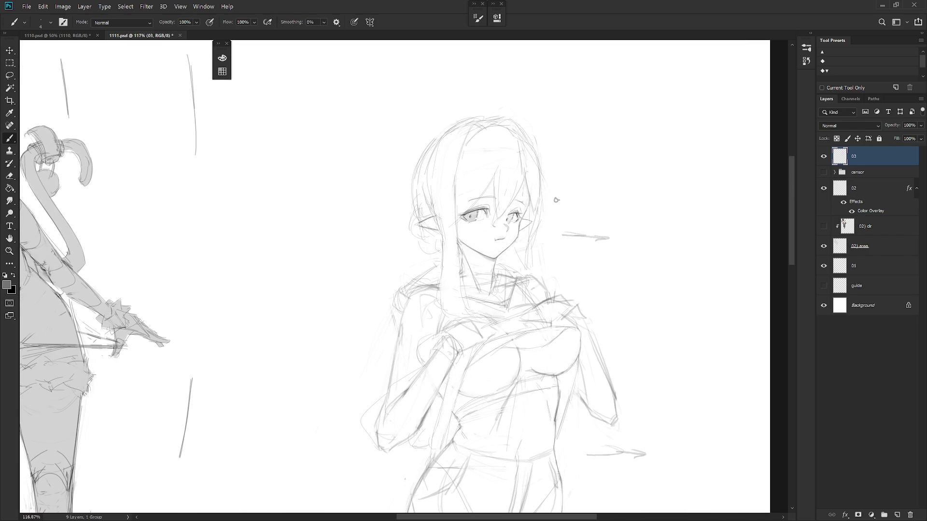
drag(561, 193, 560, 205)
Finish the Korean note beside the elf's head, undoing a first bubble attempt.
mouse_move(580, 191)
mouse_down()
mouse_move(581, 201)
mouse_move(592, 200)
mouse_move(551, 219)
mouse_move(574, 212)
mouse_move(567, 227)
mouse_up()
key(ctrl+z)
key(ctrl+z)
key(ctrl+z)
mouse_move(561, 178)
mouse_down()
mouse_move(552, 214)
mouse_move(550, 202)
mouse_move(619, 184)
mouse_move(599, 217)
mouse_move(569, 204)
mouse_move(574, 198)
mouse_up()
key(ctrl+z)
key(ctrl+z)
key(e)
key(b)
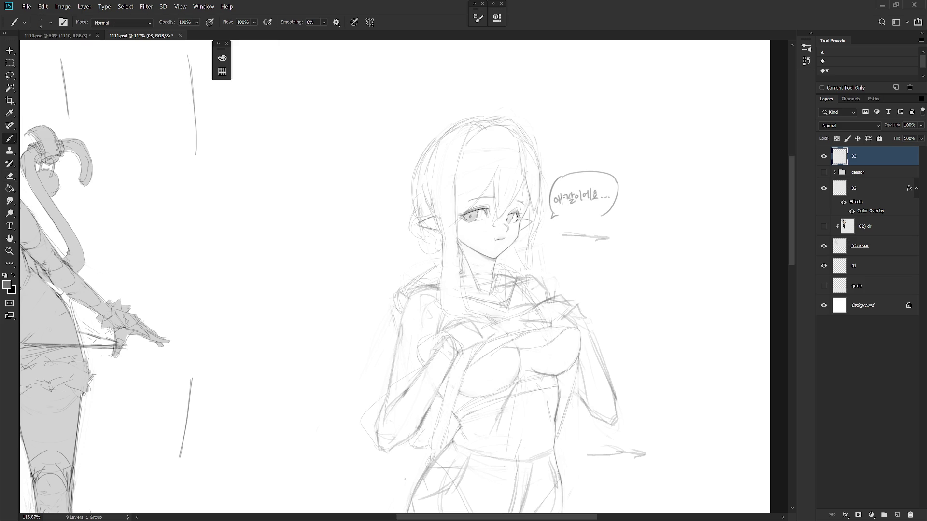
Draw the bubble around the note, closing its bottom and redoing its top-left arc and right side.
drag(559, 216, 599, 217)
drag(558, 179, 588, 170)
key(e)
drag(620, 188, 611, 213)
key(b)
scroll(597, 379, down, 2)
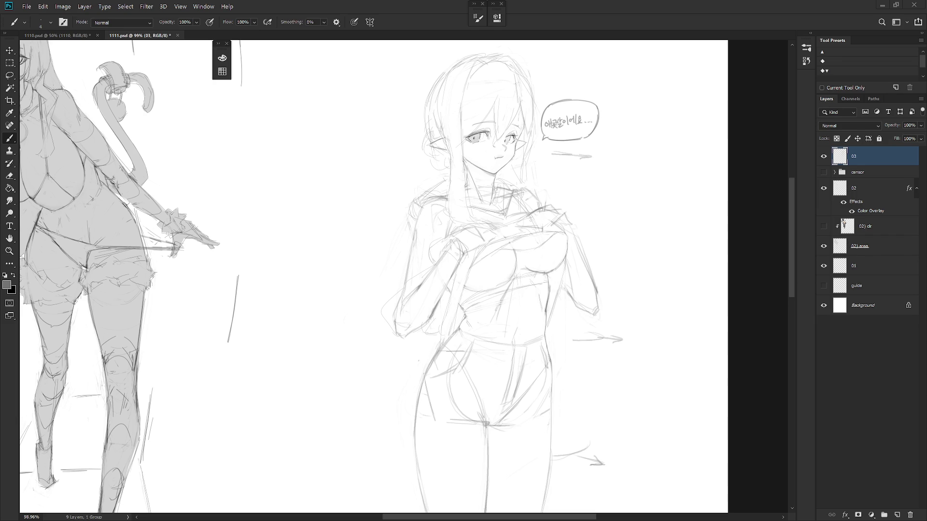
scroll(625, 192, up, 3)
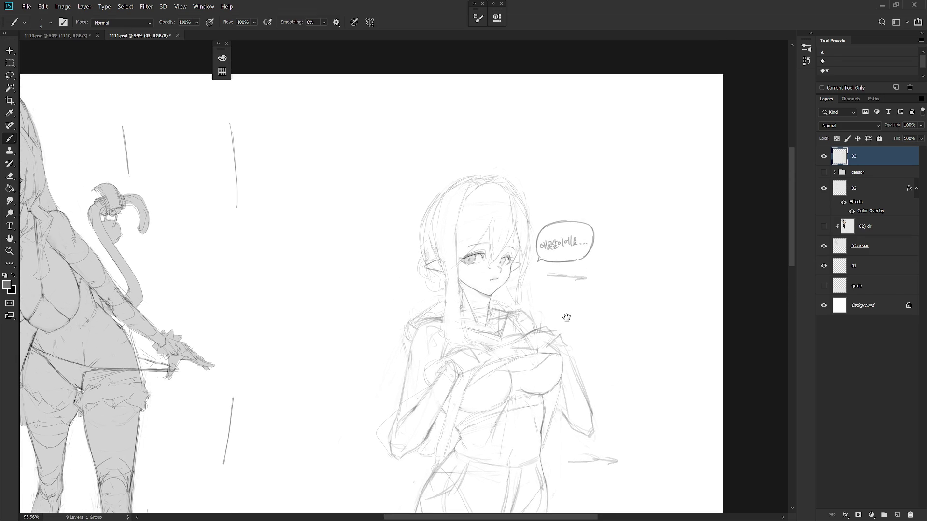
Lasso the text inside the speech bubble and delete it.
key(e)
key(l)
drag(545, 256, 539, 251)
key(Delete)
key(ctrl+d)
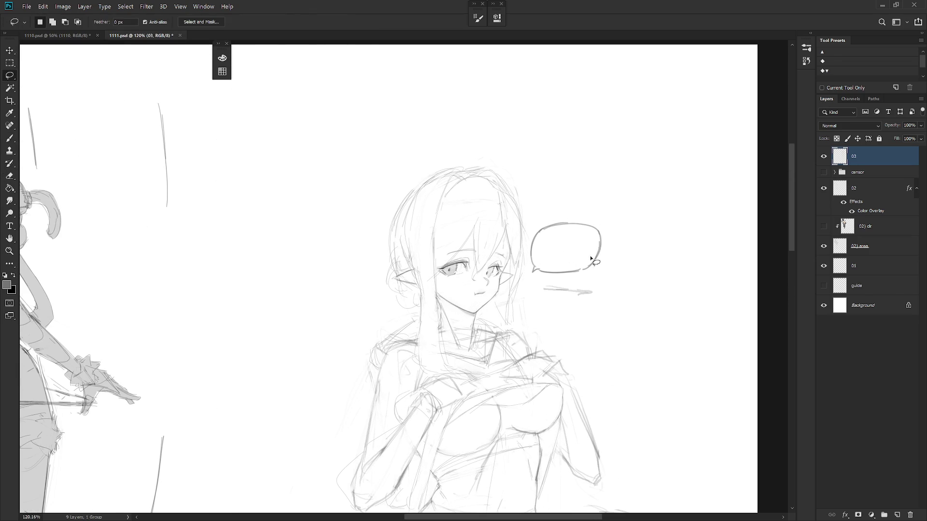
scroll(591, 250, down, 5)
key(b)
Lasso the top of the elf's hair and scale it down to about 93% height.
scroll(586, 261, up, 3)
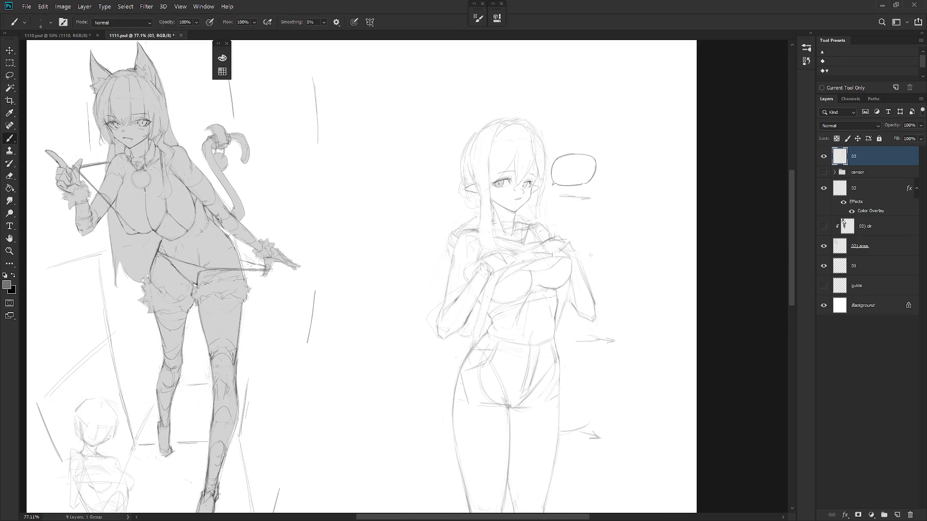
scroll(584, 276, up, 2)
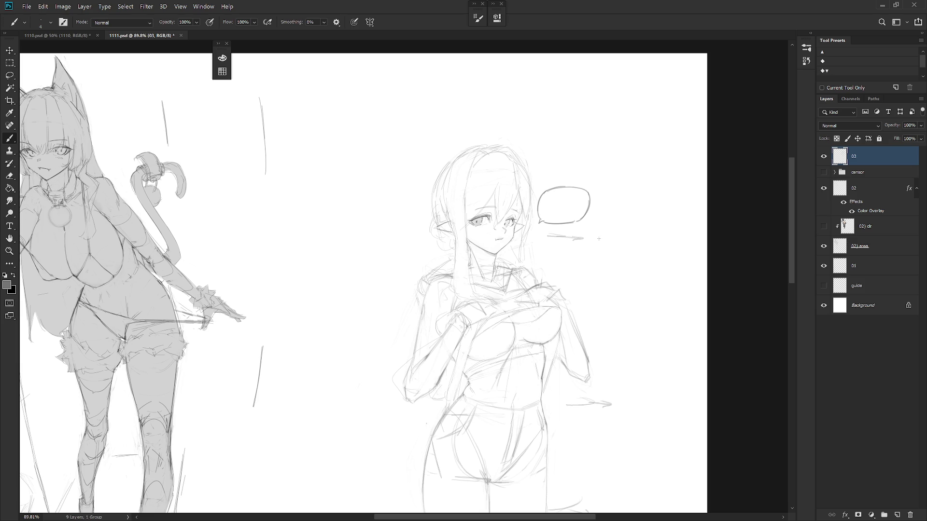
scroll(531, 146, up, 4)
key(l)
drag(370, 192, 343, 175)
key(ctrl+t)
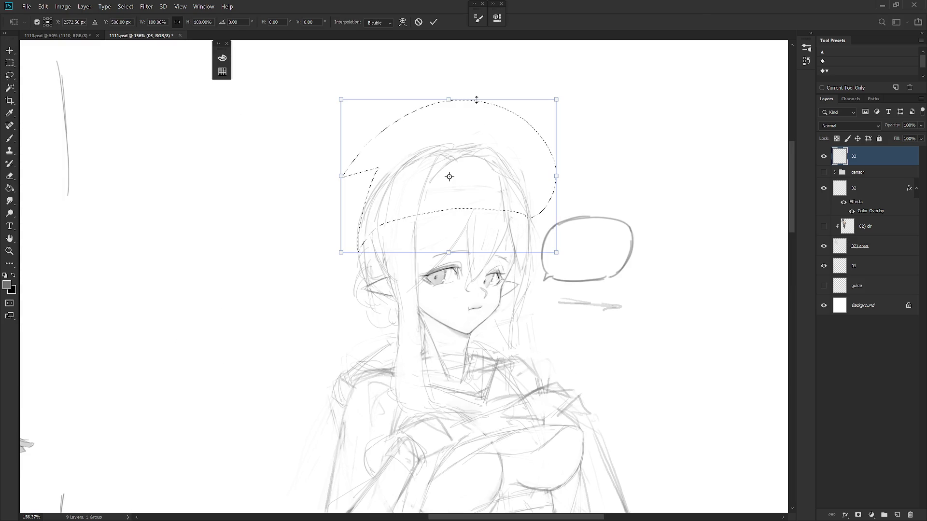
drag(478, 96, 468, 108)
key(Return)
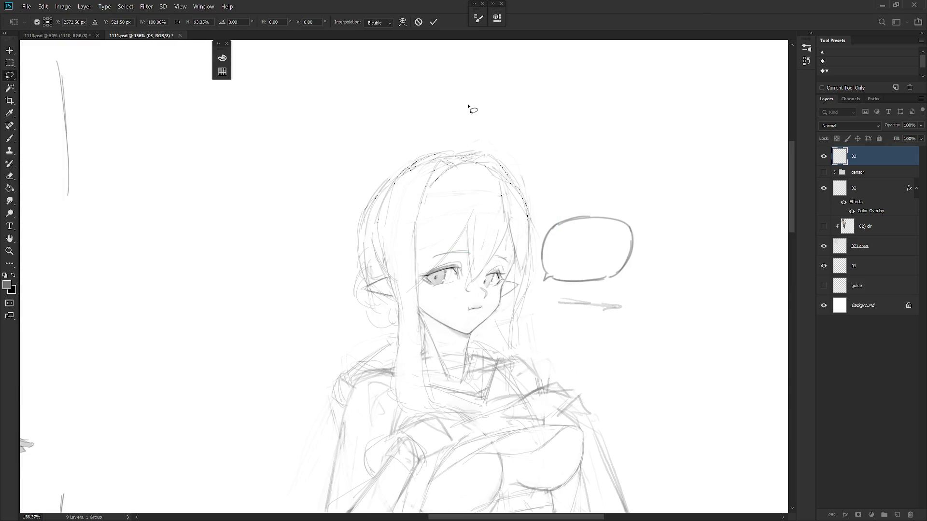
scroll(555, 193, down, 7)
key(b)
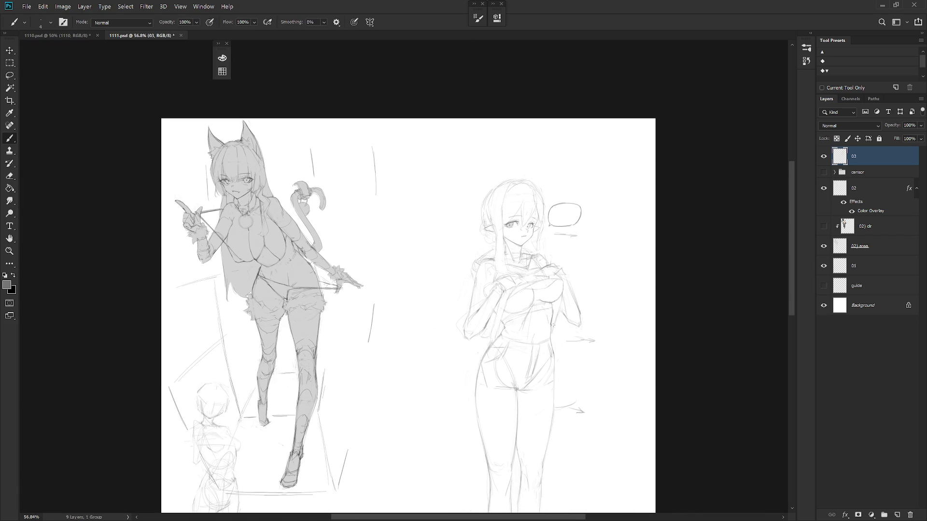
scroll(504, 225, up, 7)
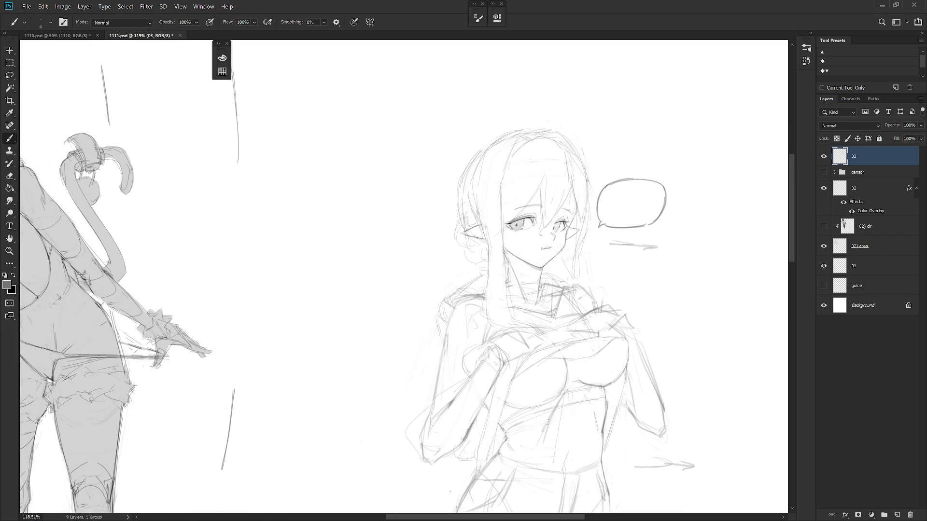
Sketch hair strands beside the ear and below the right cheek, and darken the neck line.
drag(471, 255, 460, 293)
key(ctrl+z)
drag(474, 261, 468, 298)
drag(471, 278, 464, 294)
drag(560, 259, 570, 285)
drag(507, 273, 507, 289)
Clean up with the Eraser and refine the hair's left edge with extra lower strands.
key(e)
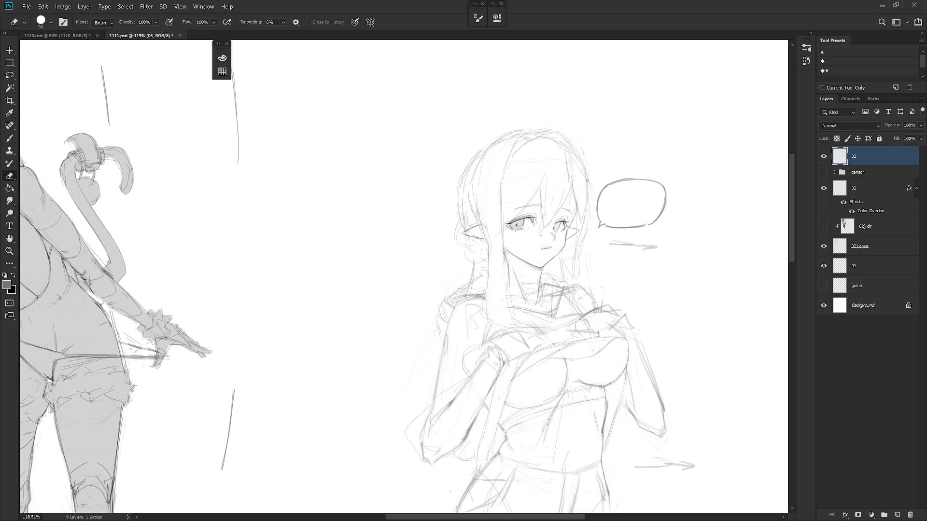
scroll(606, 323, down, 3)
key(b)
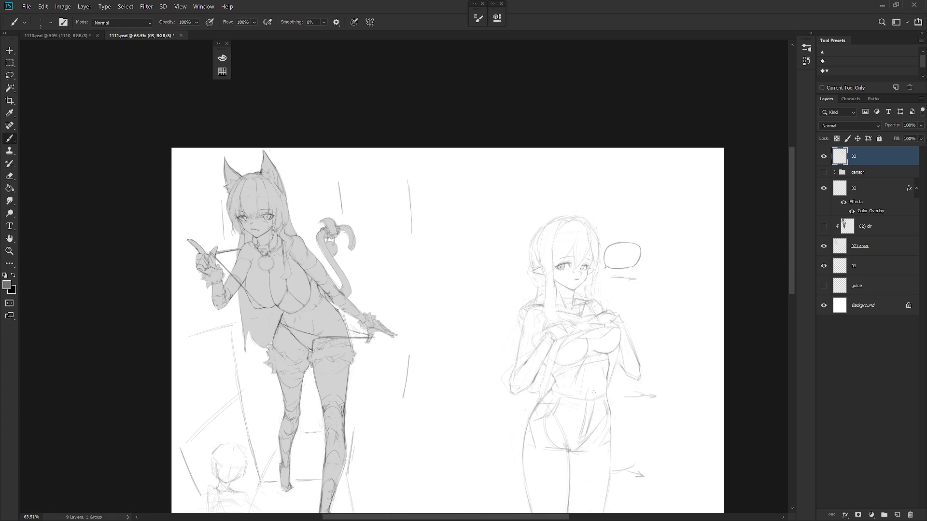
key(e)
scroll(594, 393, up, 3)
key(b)
key(e)
key(b)
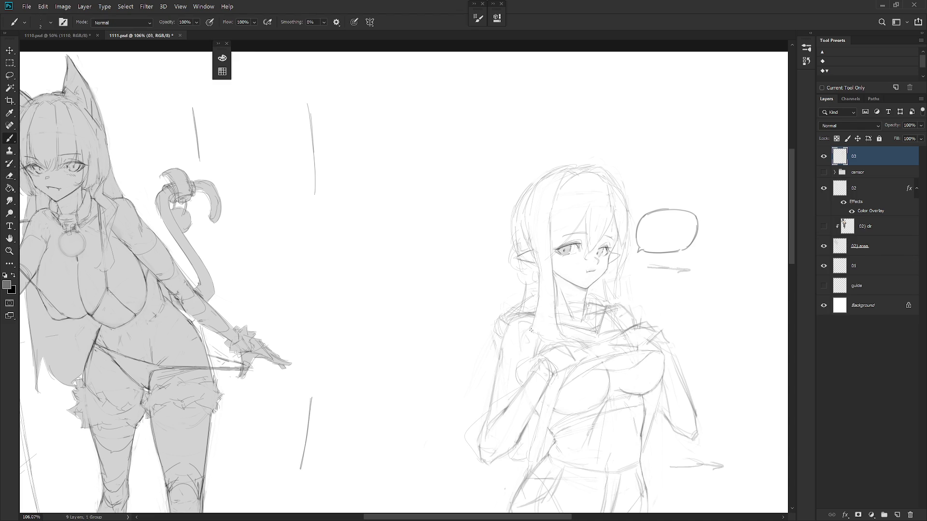
drag(536, 242, 541, 273)
drag(530, 225, 547, 305)
mouse_move(542, 295)
mouse_down()
mouse_move(540, 333)
mouse_move(551, 339)
mouse_up()
drag(541, 292, 544, 338)
scroll(649, 259, up, 3)
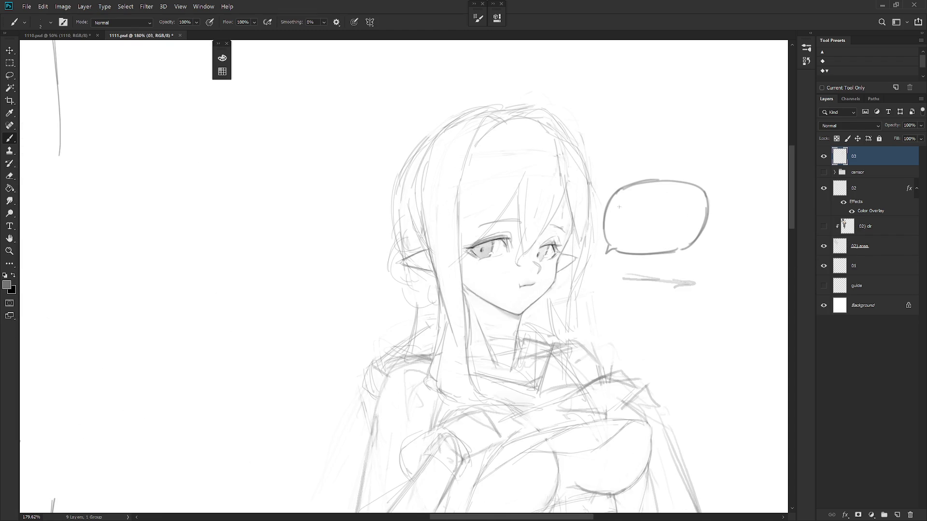
Handwrite 운동 싫어... inside the speech bubble.
drag(616, 210, 634, 216)
drag(625, 218, 655, 217)
drag(645, 217, 667, 220)
click(674, 217)
scroll(661, 324, down, 3)
scroll(550, 261, up, 1)
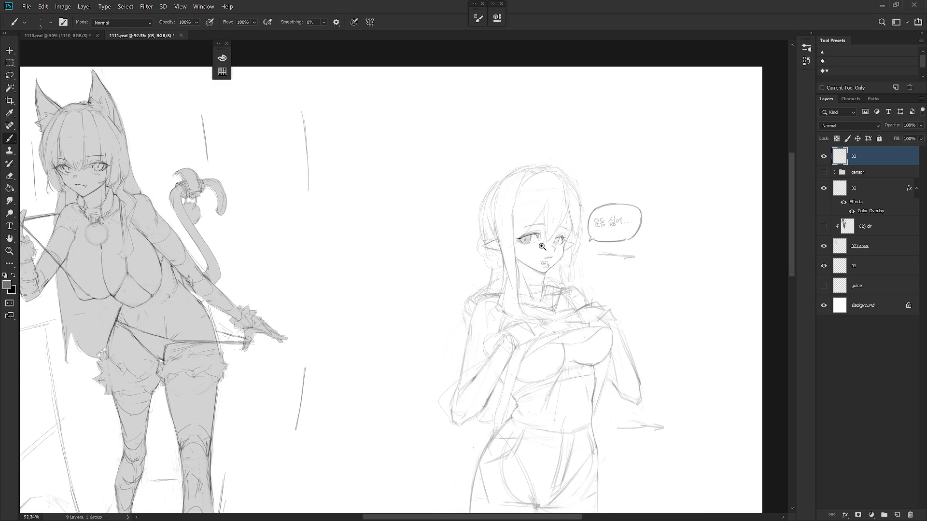
scroll(550, 260, up, 1)
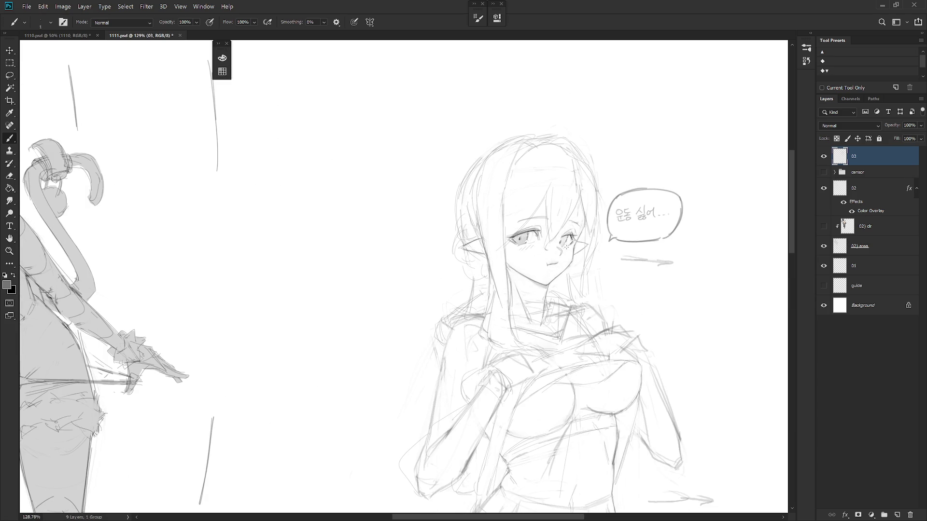
scroll(614, 287, up, 1)
scroll(499, 251, up, 1)
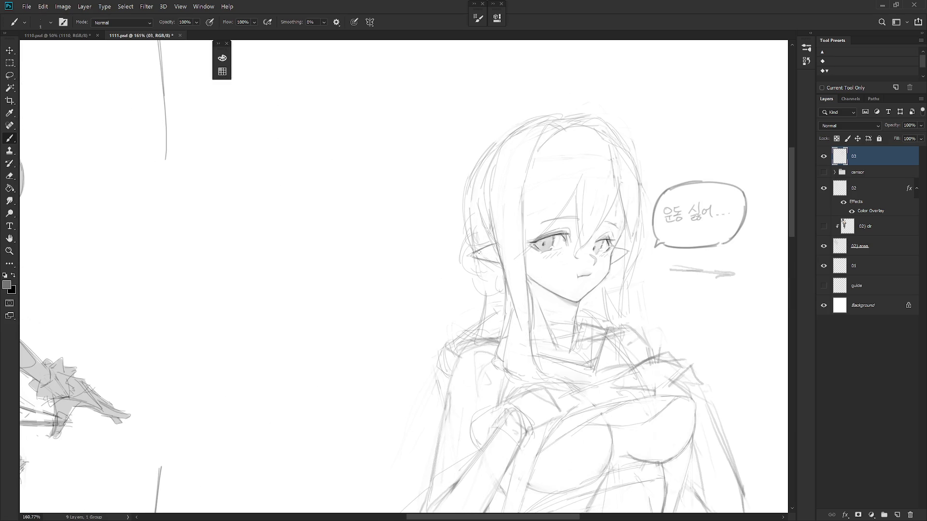
Switch to the hard pencil in black, view both figures, then zoom in on the bubble.
key(shift+b)
key(shift+b)
key(ctrl+minus)
drag(625, 398, 578, 375)
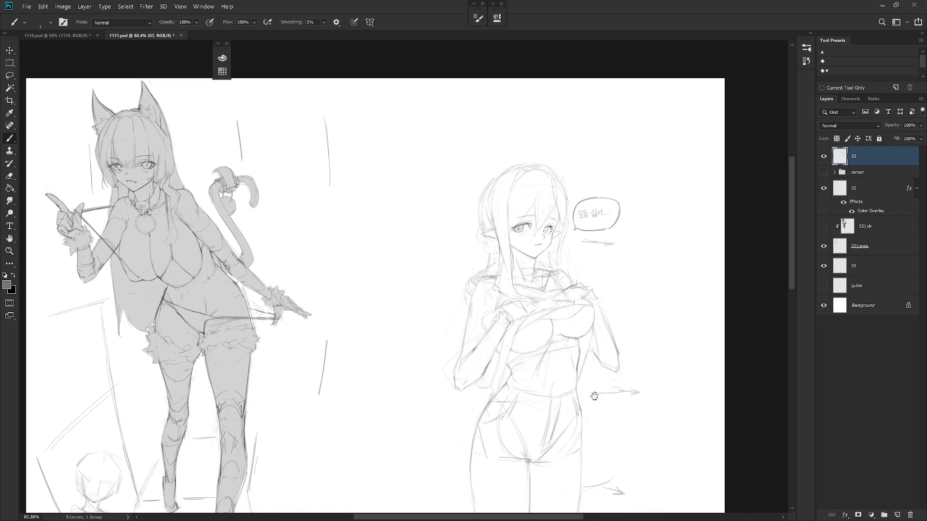
key(x)
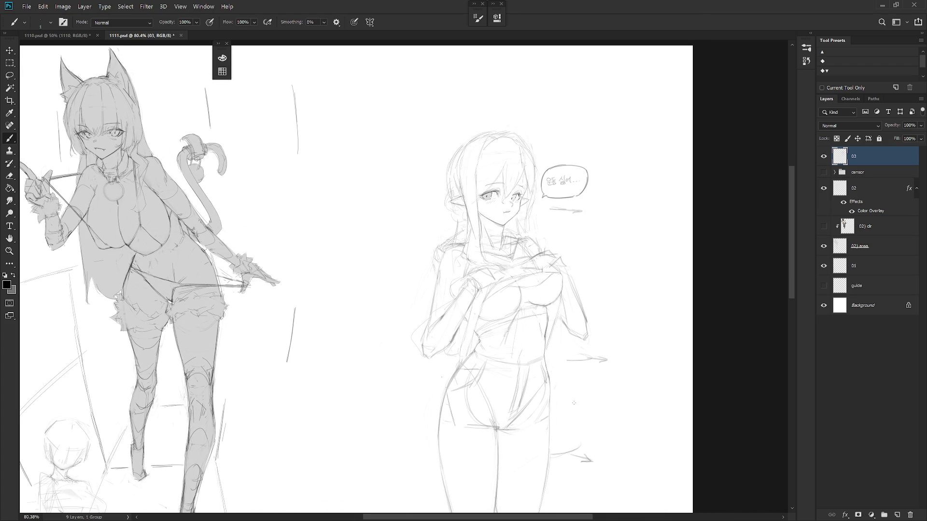
drag(516, 340, 550, 312)
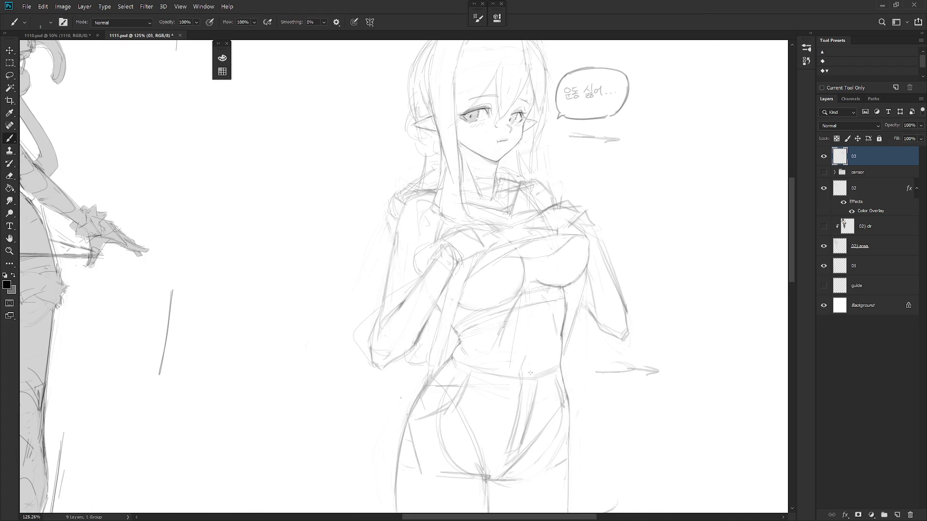
drag(549, 375, 553, 348)
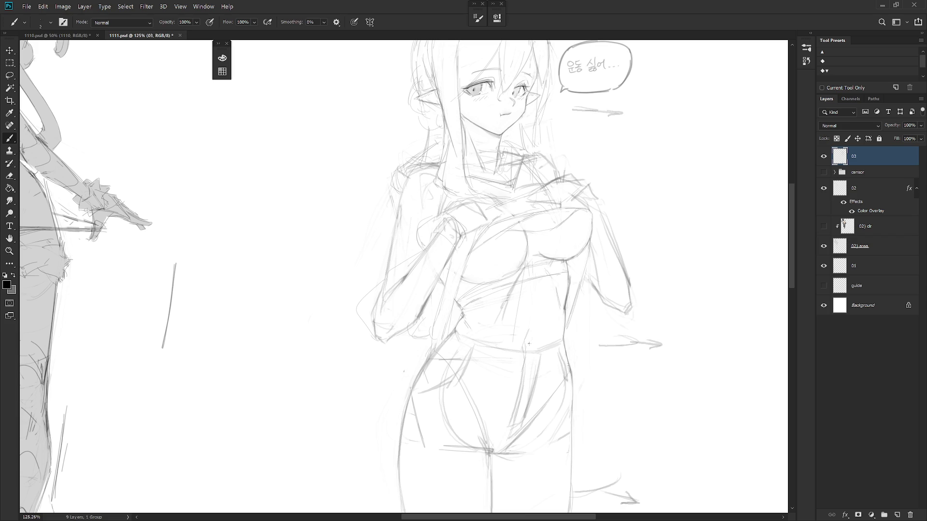
mouse_move(572, 330)
mouse_down()
mouse_move(560, 297)
mouse_move(542, 311)
mouse_up()
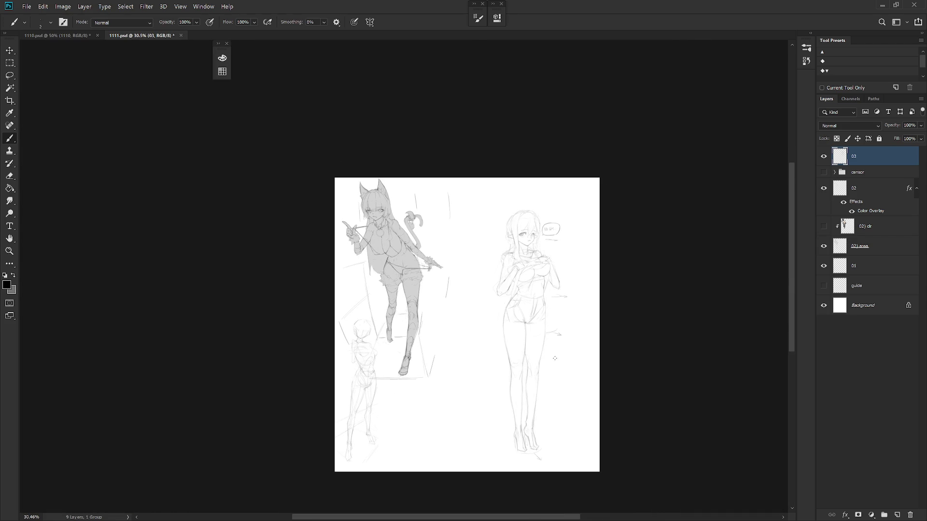
mouse_move(550, 231)
mouse_down()
mouse_move(587, 226)
mouse_move(563, 227)
mouse_move(564, 238)
mouse_move(588, 237)
mouse_move(539, 236)
mouse_move(547, 243)
mouse_move(540, 223)
mouse_up()
Enlarge 싫어... and 운동 and arrange them on two lines in the bubble.
key(l)
key(ctrl+t)
key(Return)
key(ctrl+t)
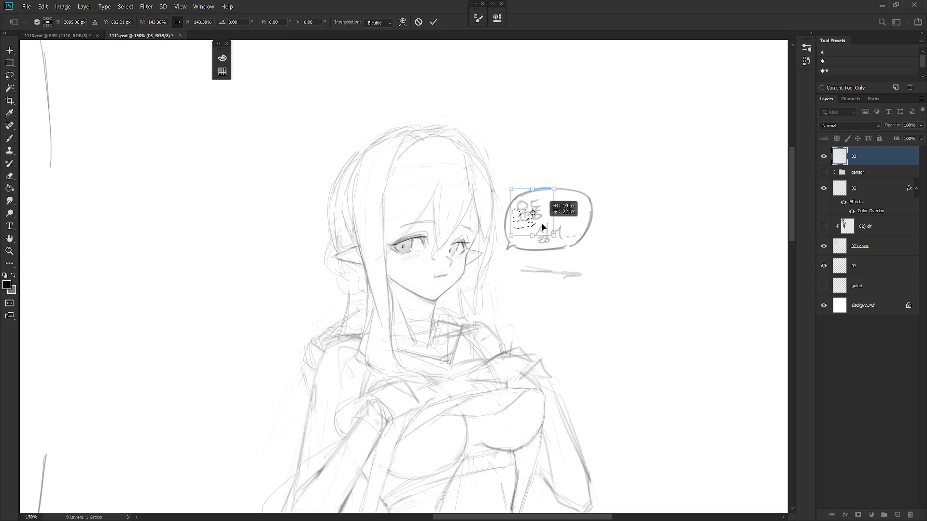
key(Return)
key(ctrl+d)
Letter the caption HATE DIET... beneath the speech bubble.
key(b)
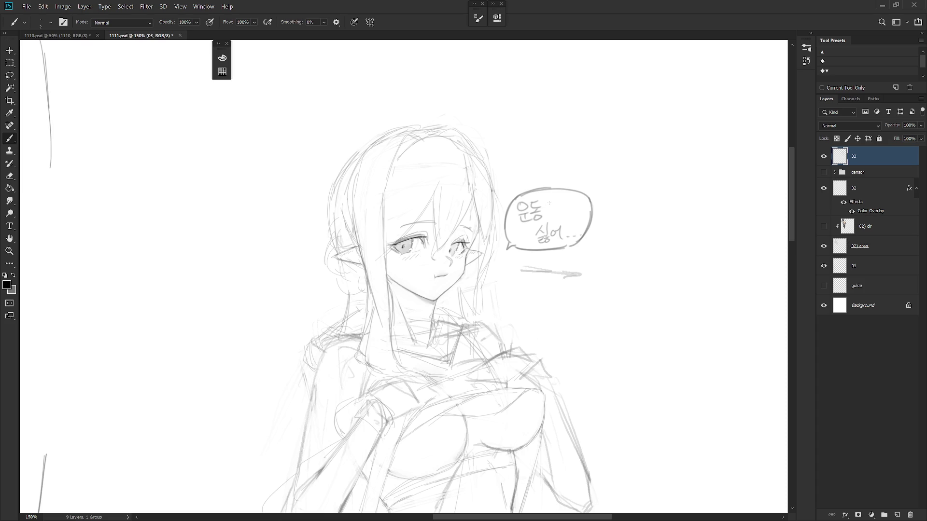
mouse_move(539, 263)
mouse_down()
mouse_move(539, 255)
mouse_move(563, 263)
mouse_up()
click(567, 264)
Make a small eraser and pencil touch-up on the elf girl's sketch.
scroll(615, 330, down, 3)
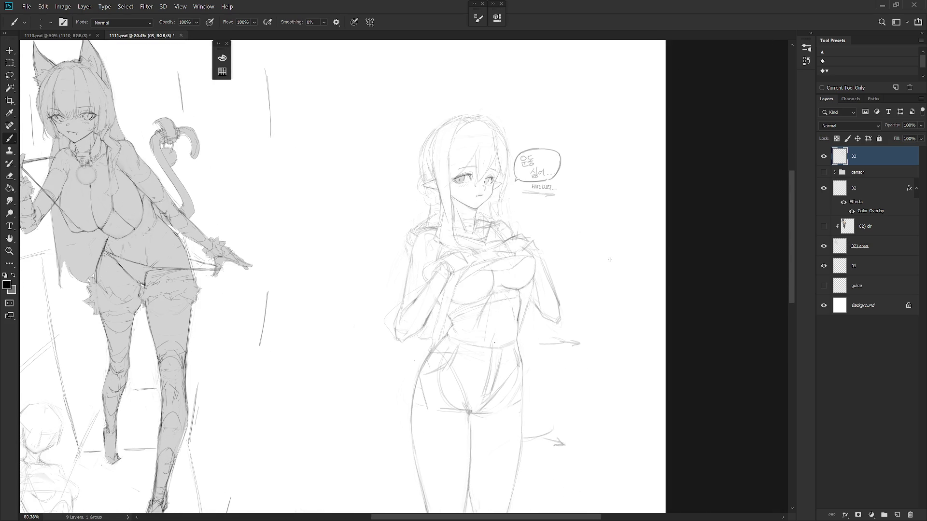
scroll(603, 383, down, 2)
scroll(600, 372, up, 2)
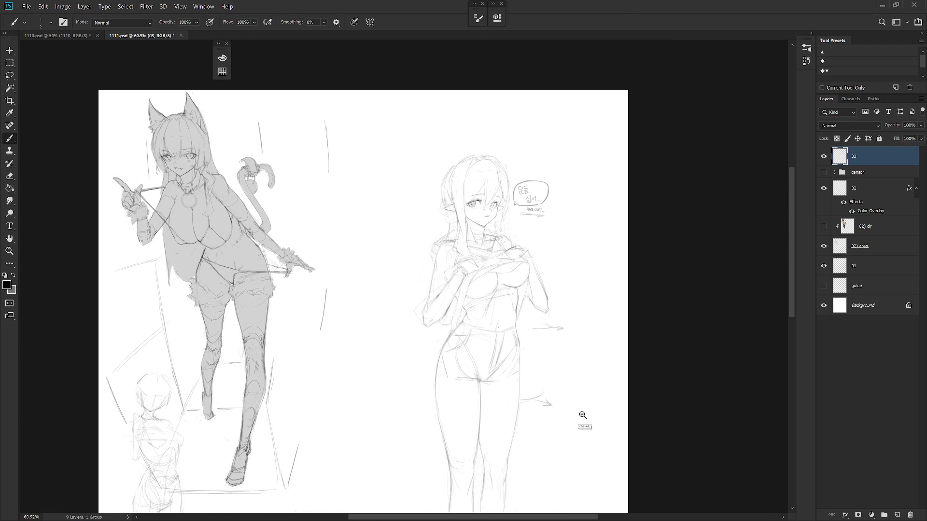
scroll(589, 403, down, 3)
scroll(598, 374, down, 2)
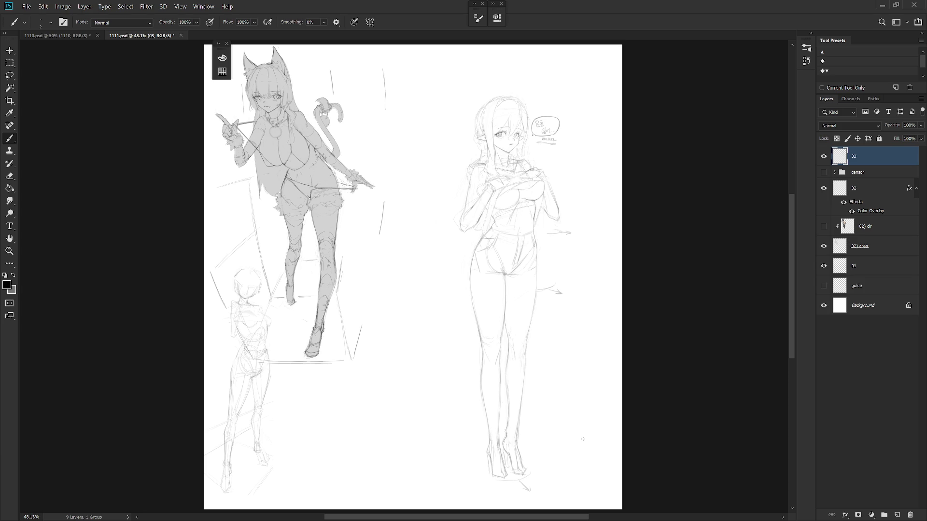
scroll(582, 438, down, 3)
key(e)
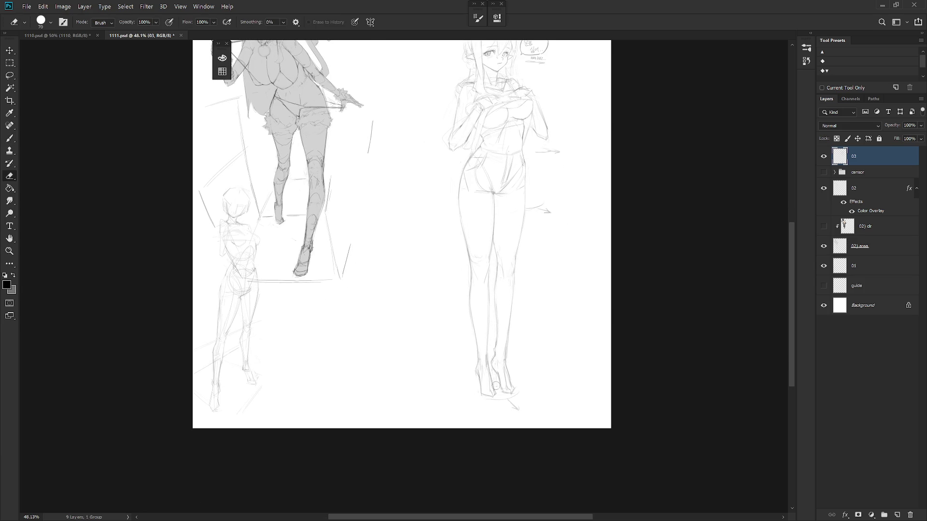
key(b)
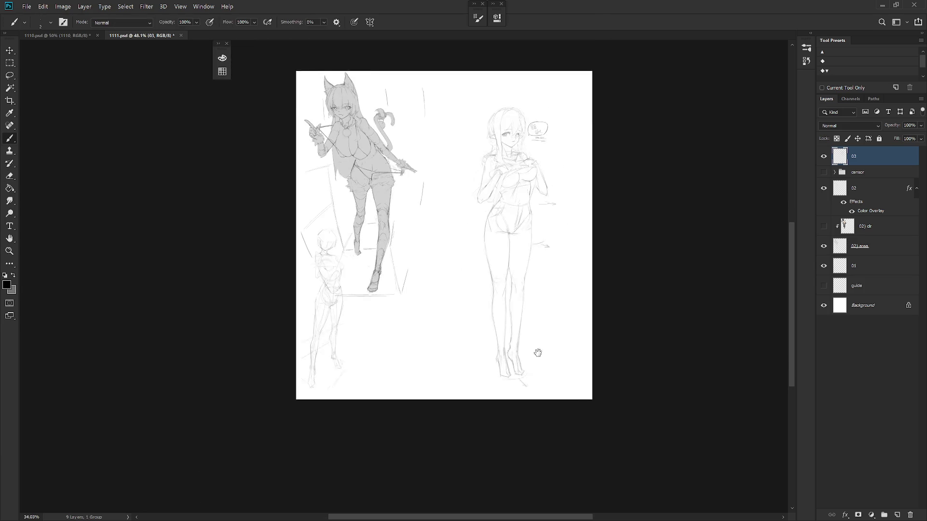
scroll(545, 493, down, 2)
Mirror the canvas, lasso the elf girl's eye, and shift it slightly with Free Transform.
key(h)
scroll(410, 291, up, 4)
drag(413, 289, 468, 372)
scroll(403, 181, up, 5)
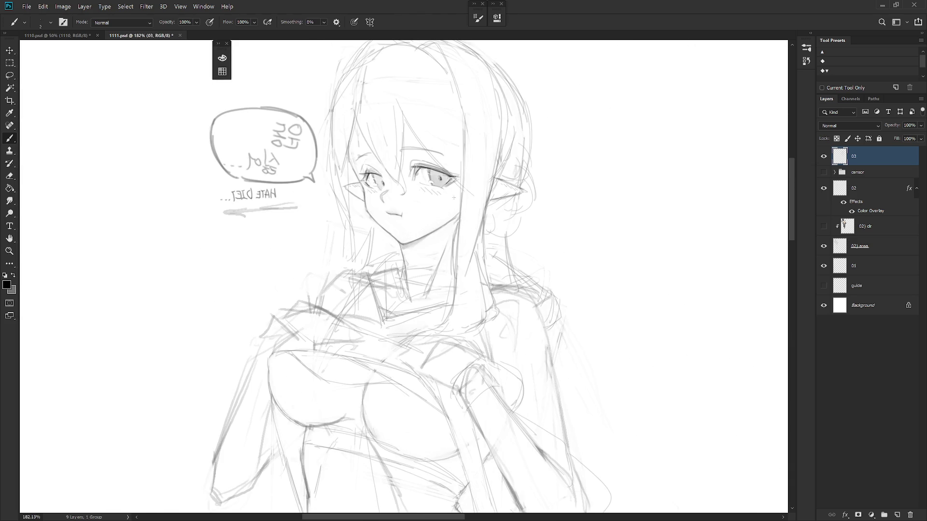
scroll(455, 281, up, 3)
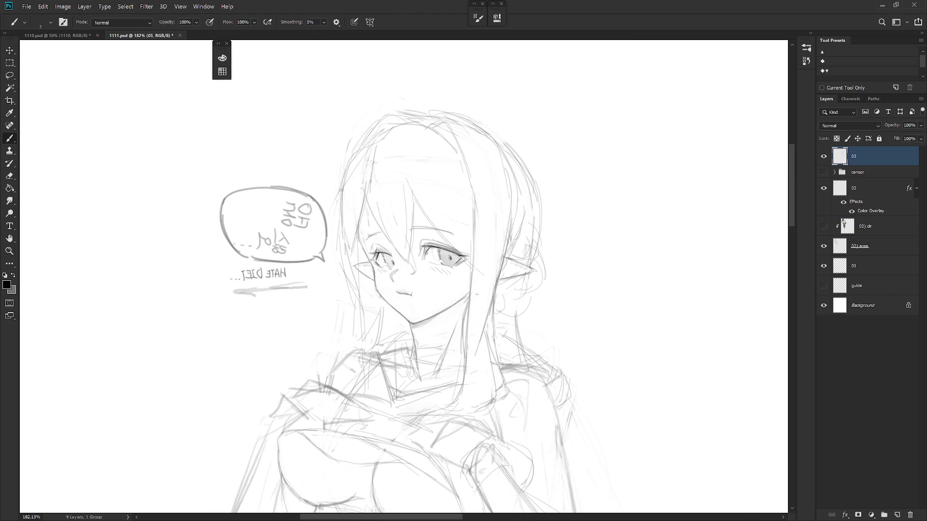
key(l)
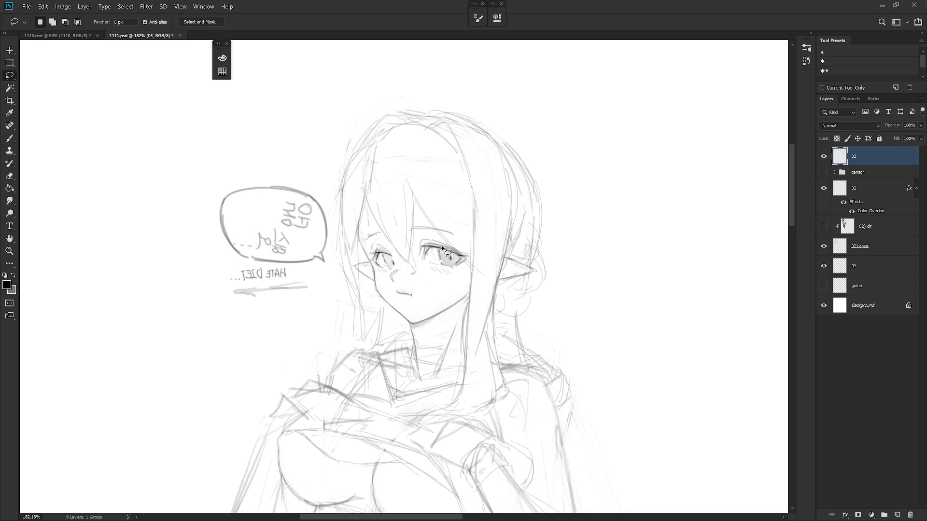
drag(439, 288, 440, 289)
key(ctrl+t)
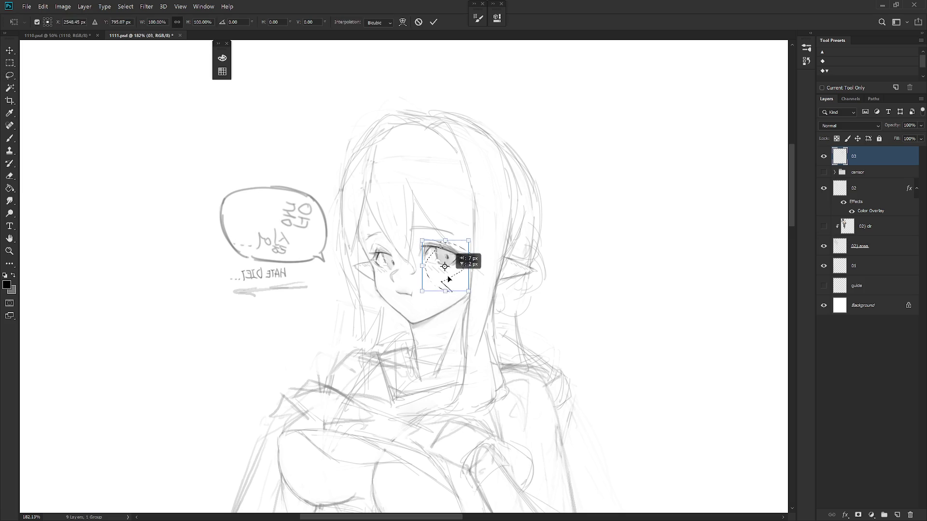
key(Return)
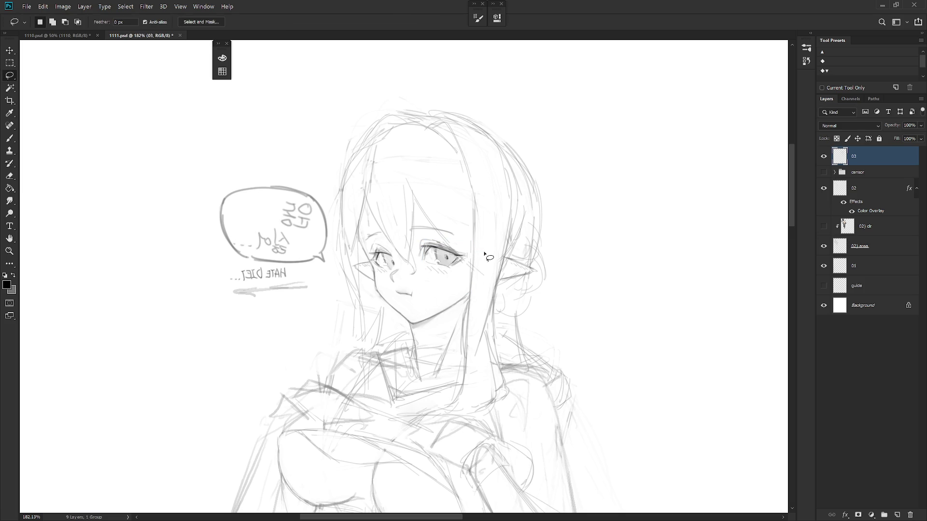
Flip the canvas back to its normal orientation and return to the brush.
scroll(506, 271, down, 5)
key(h)
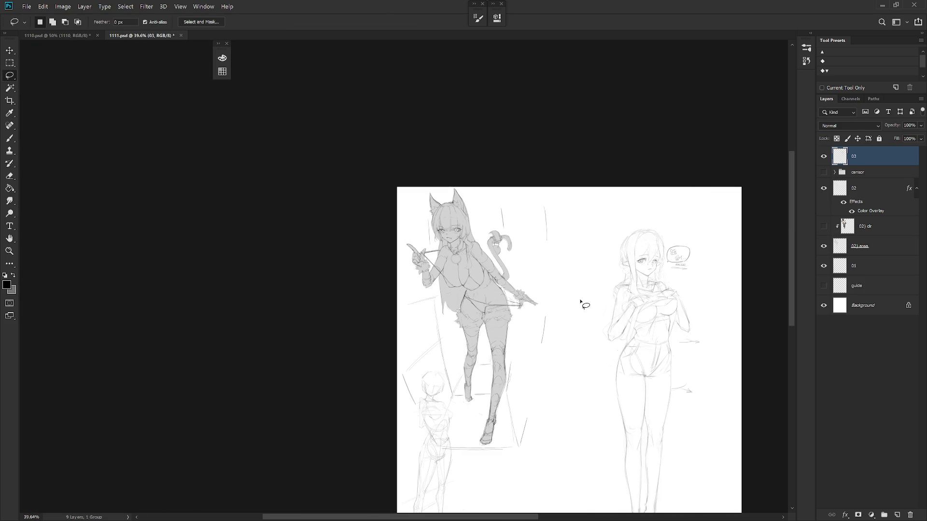
scroll(700, 316, up, 4)
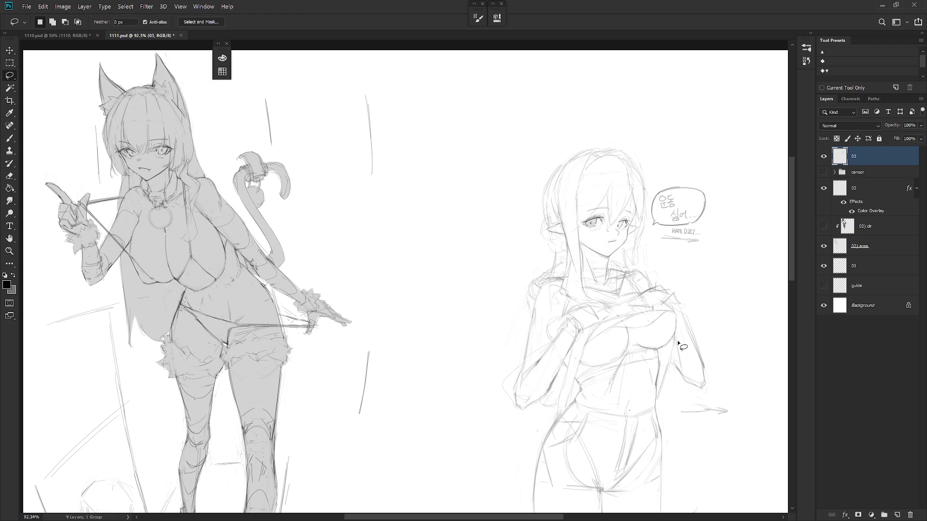
scroll(610, 279, up, 3)
key(b)
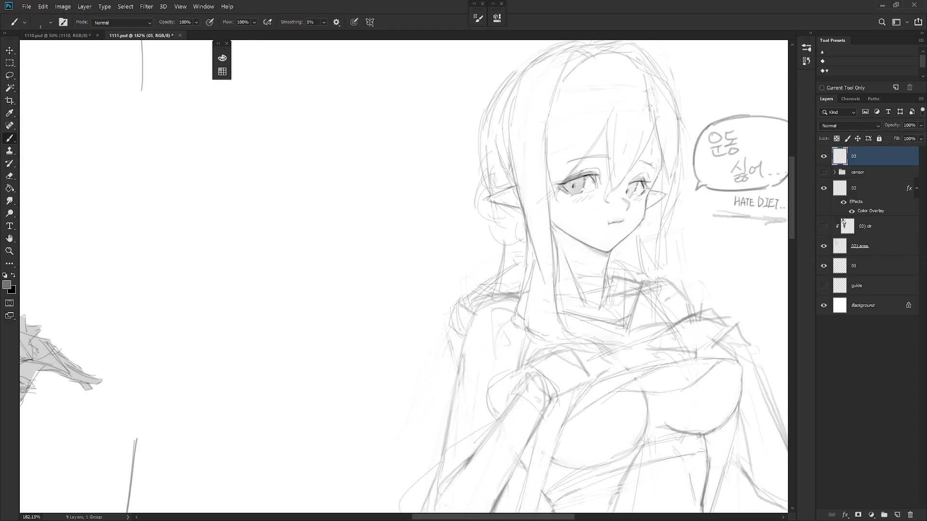
Erase and redraw small pencil lines around the elf's hair and cheek.
key(e)
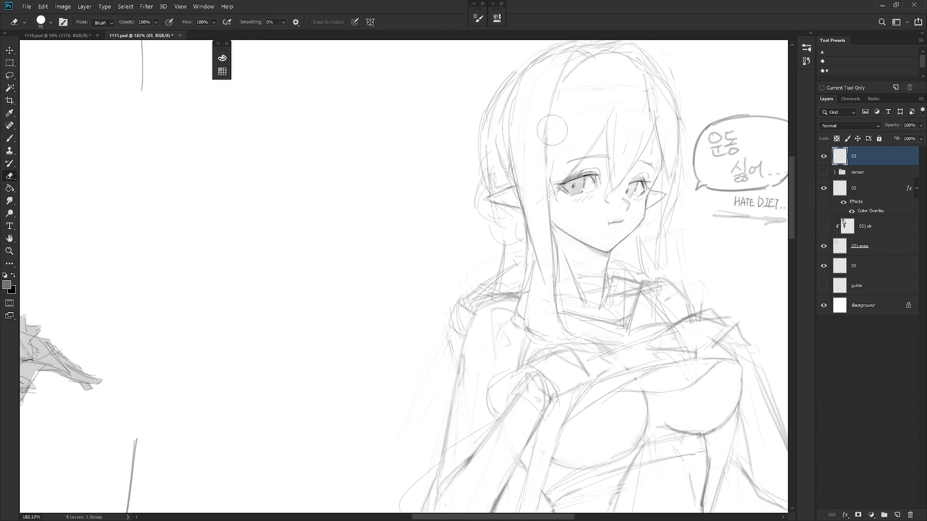
key(b)
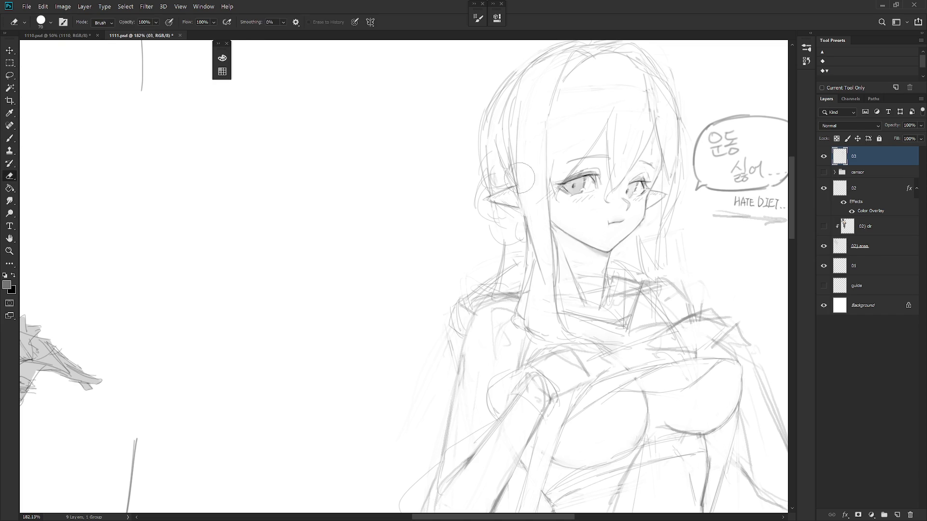
key(e)
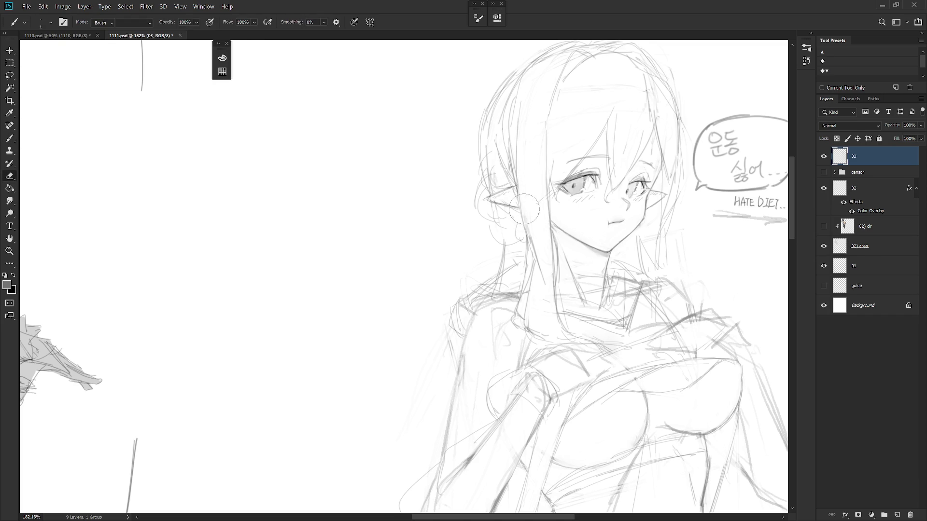
key(b)
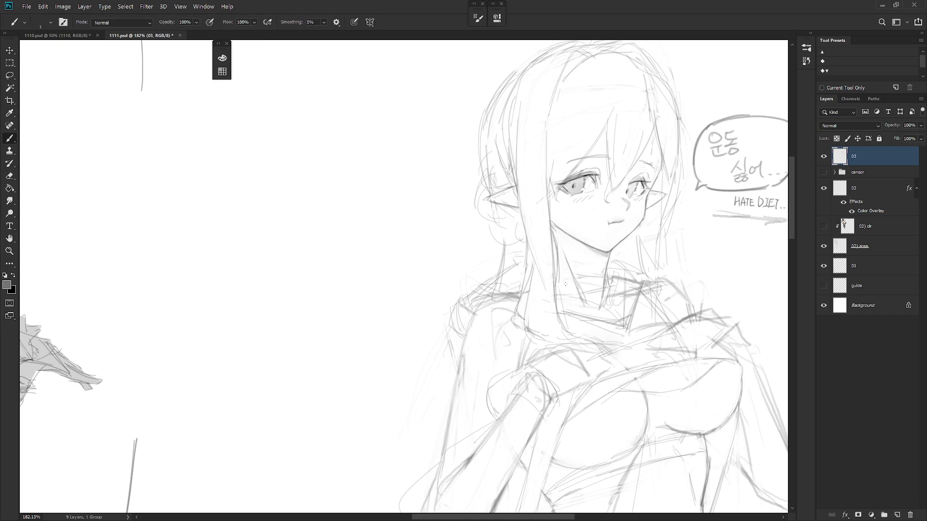
scroll(634, 300, down, 2)
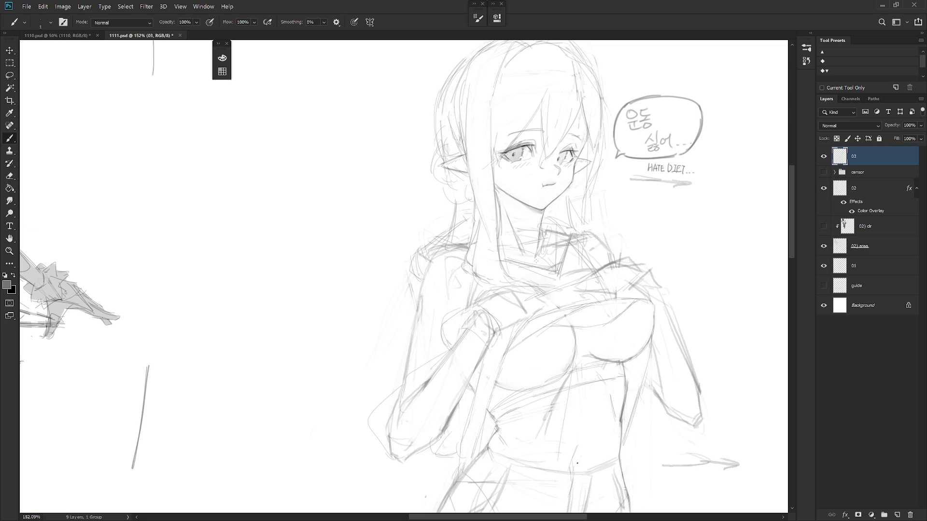
scroll(693, 238, down, 5)
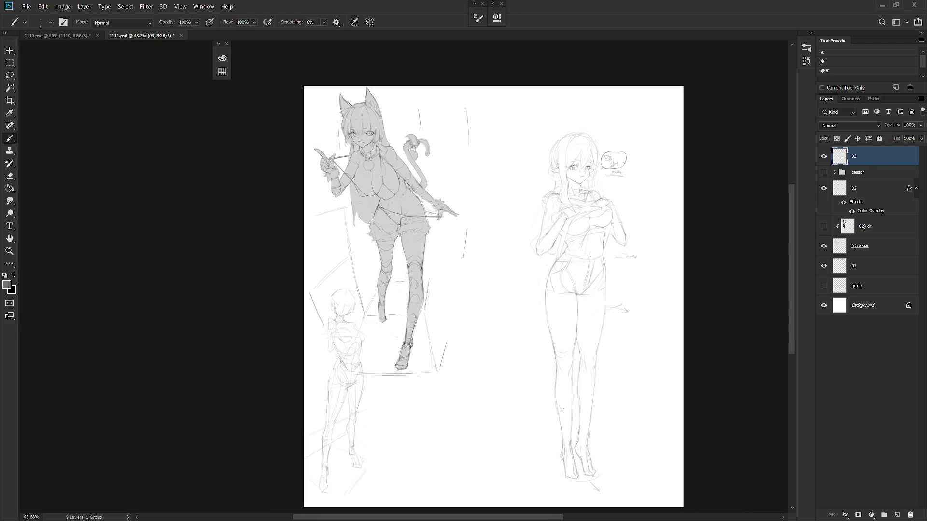
Redraw the elf girl's shorts waistband and crotch lines, erasing the old strokes.
scroll(575, 389, up, 1)
scroll(582, 406, up, 1)
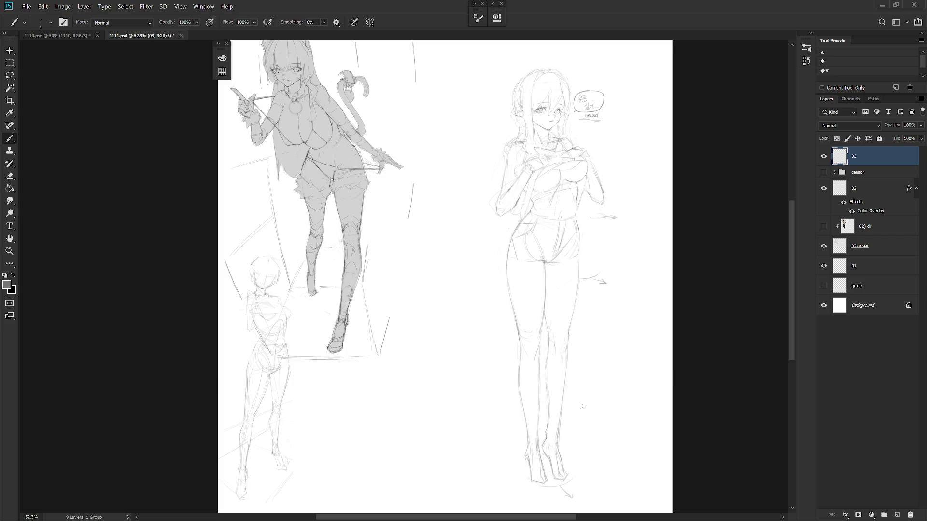
scroll(576, 215, up, 2)
key(e)
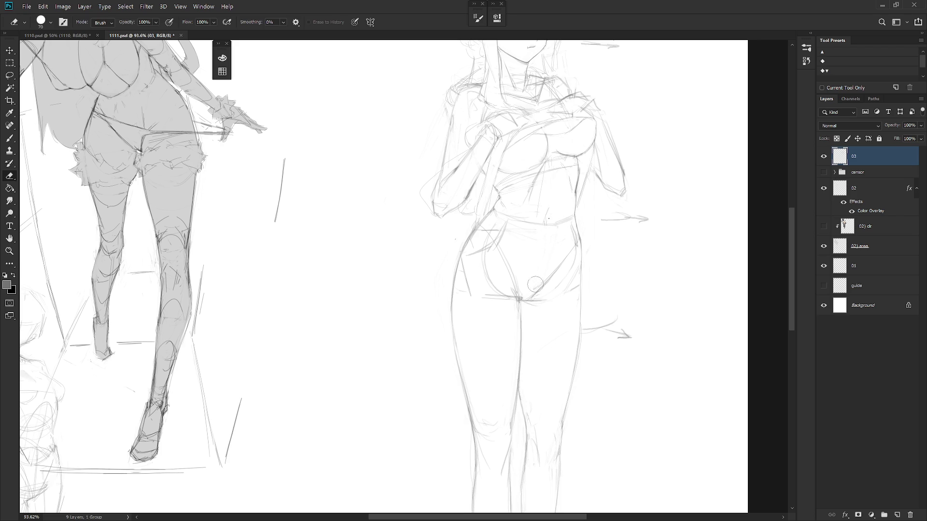
scroll(536, 271, down, 2)
key(b)
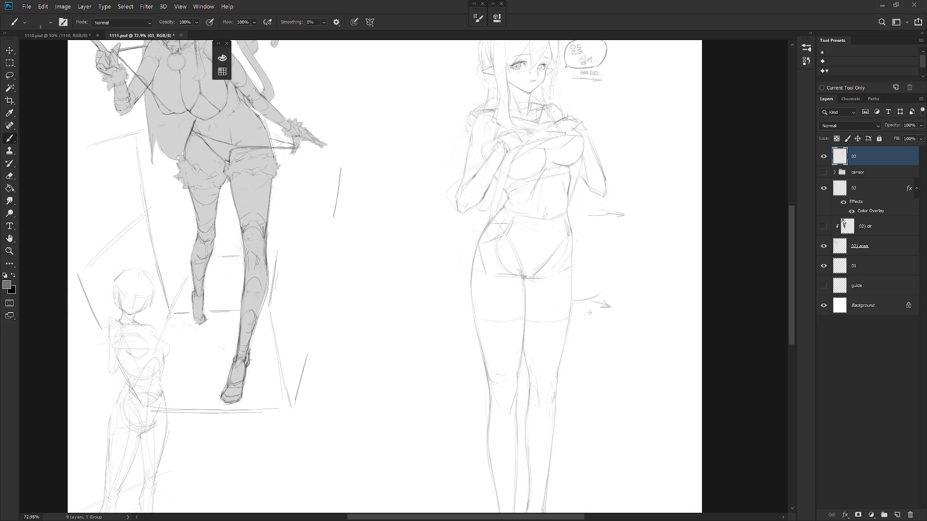
key(e)
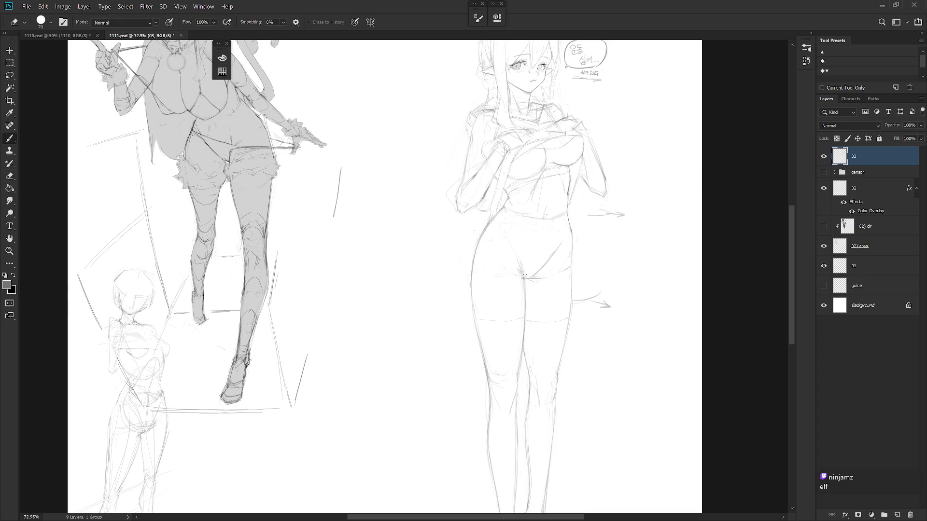
key(b)
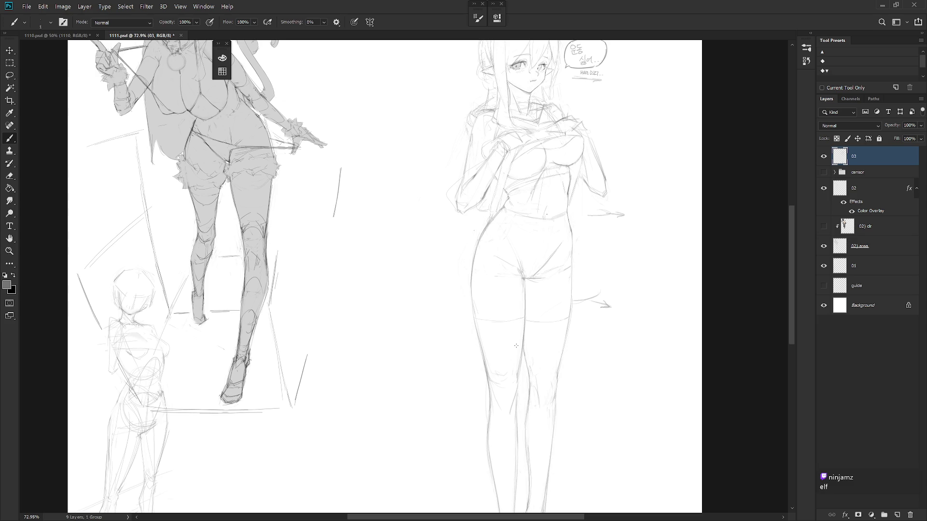
key(e)
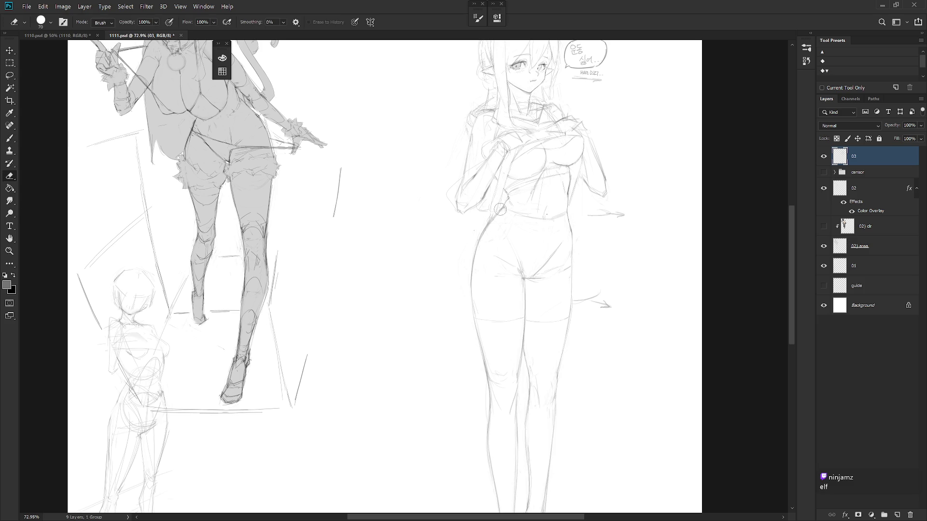
key(b)
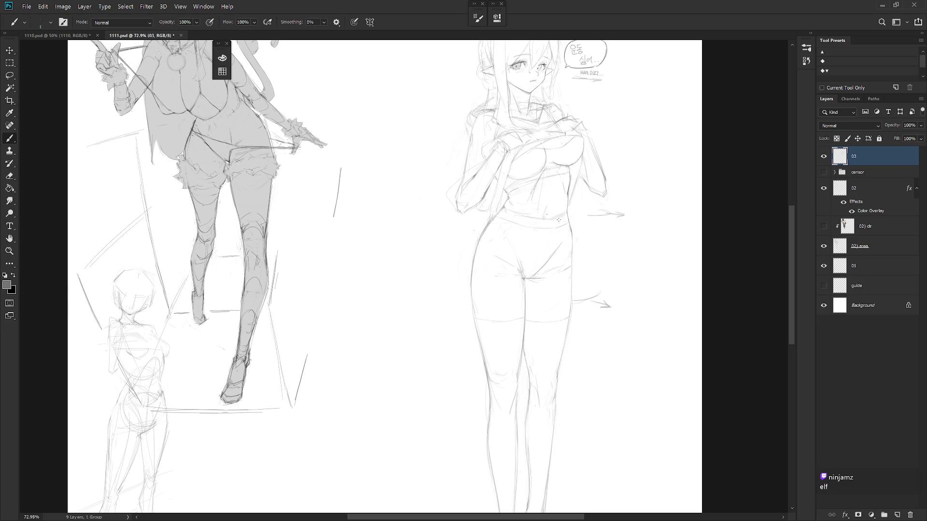
Lasso the three stray arrow marks beside the elf's hip and feet to clear them.
scroll(578, 253, down, 2)
scroll(562, 252, down, 3)
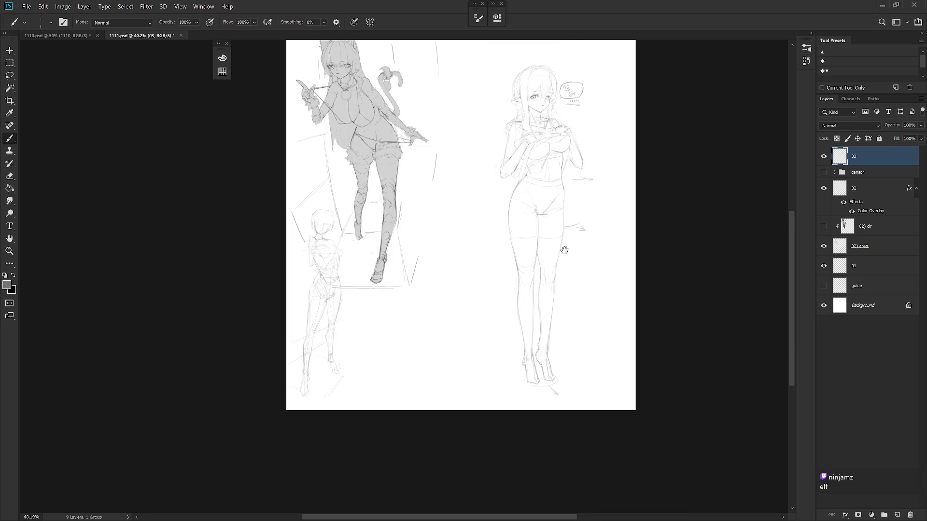
scroll(552, 290, up, 2)
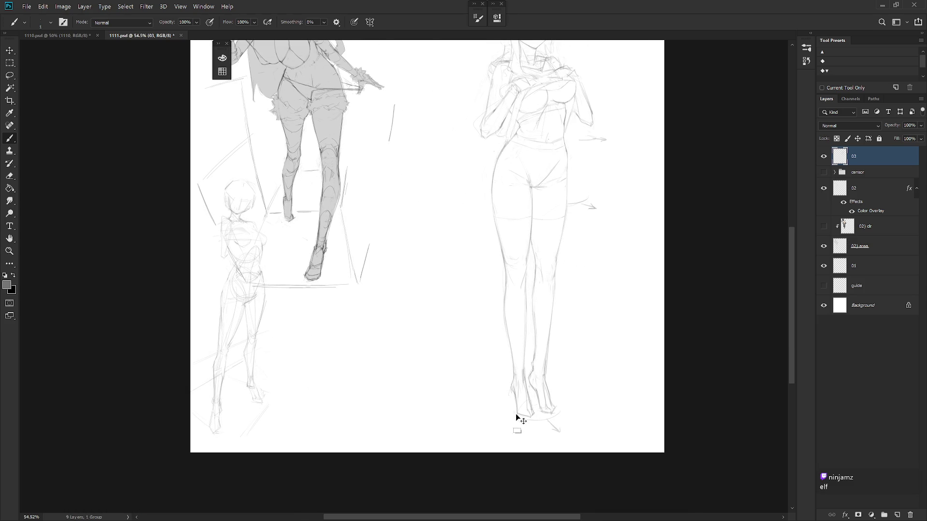
scroll(554, 383, up, 2)
scroll(541, 432, up, 2)
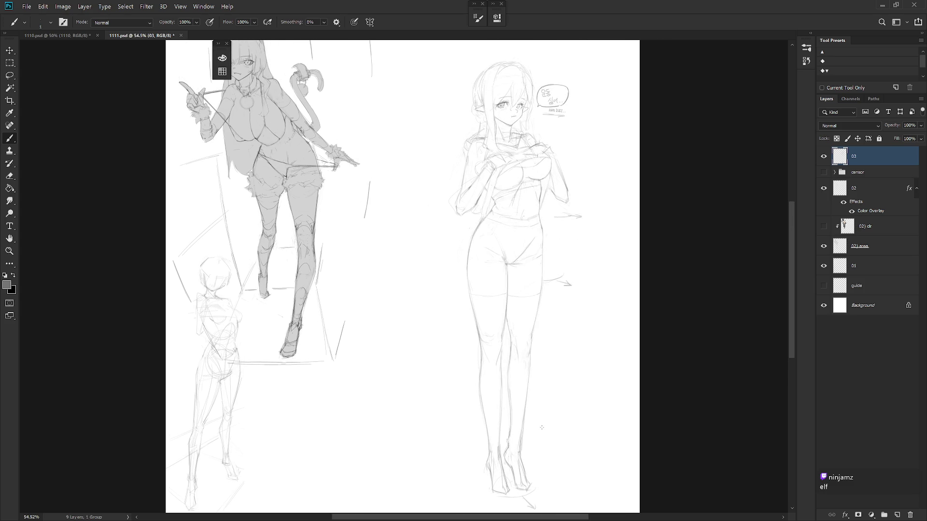
scroll(546, 338, down, 2)
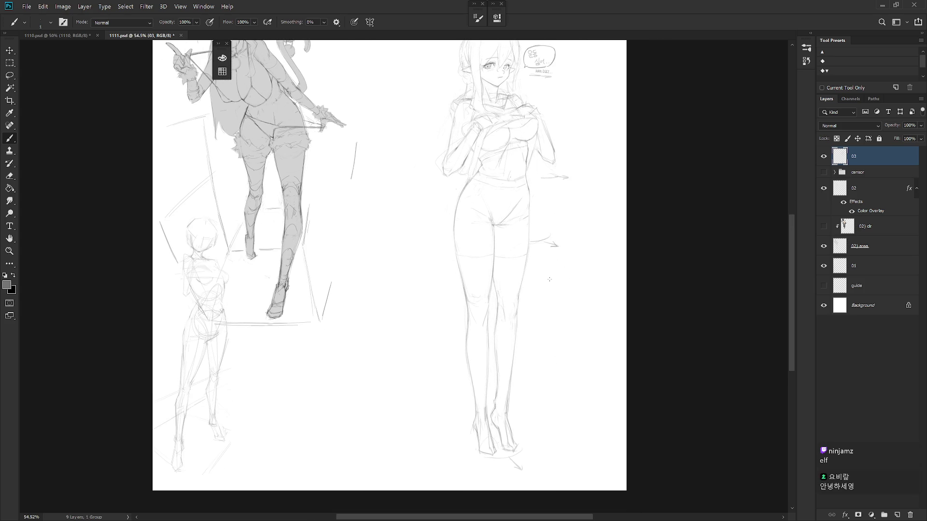
key(l)
mouse_move(558, 262)
mouse_down()
mouse_move(533, 235)
mouse_move(536, 252)
mouse_up()
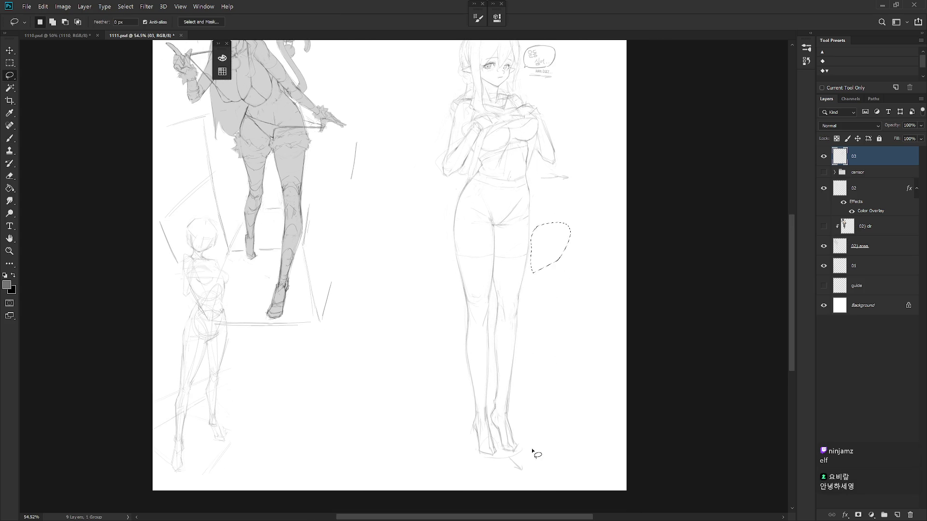
drag(530, 448, 491, 462)
drag(554, 235, 552, 201)
scroll(550, 203, up, 3)
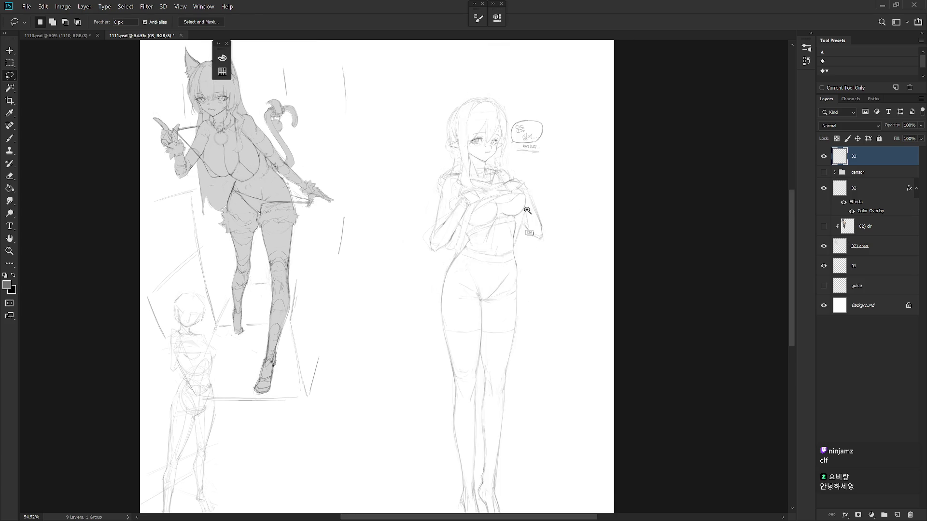
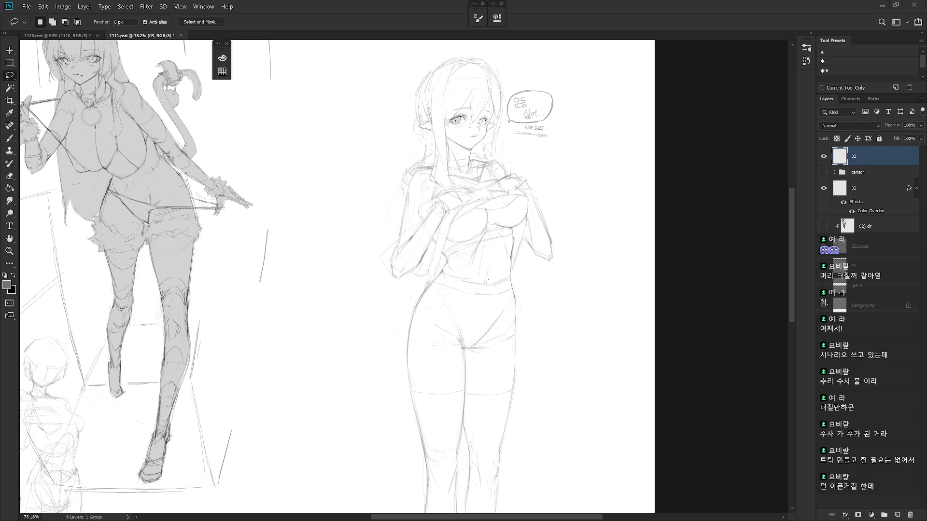
Draw a pencil line under the elf-girl's chest, erase faint lines there, and add a faint chest stroke.
scroll(546, 289, down, 2)
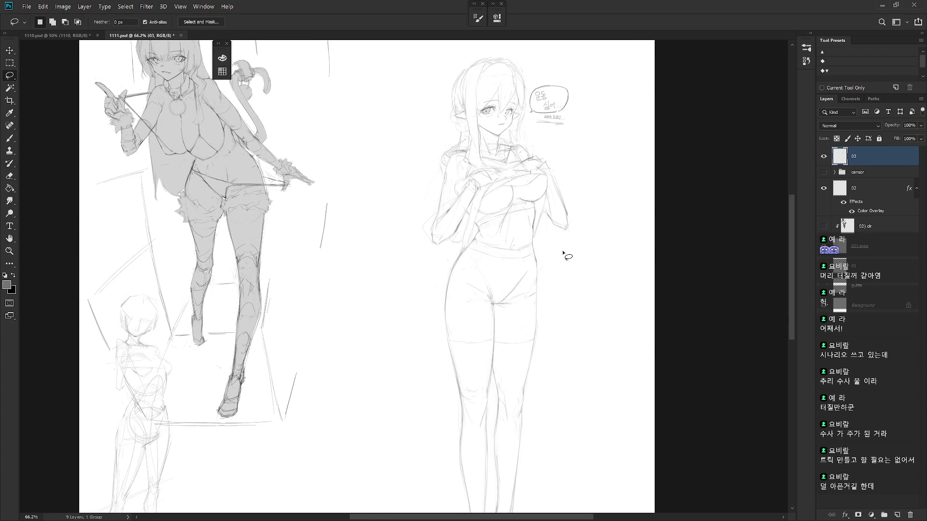
scroll(525, 313, down, 1)
scroll(529, 311, down, 1)
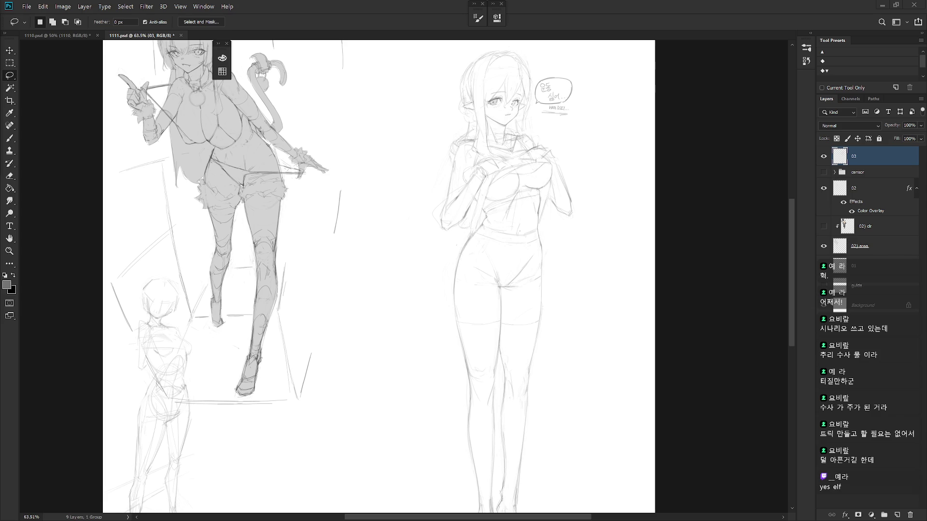
key(b)
scroll(514, 174, up, 5)
drag(497, 195, 554, 164)
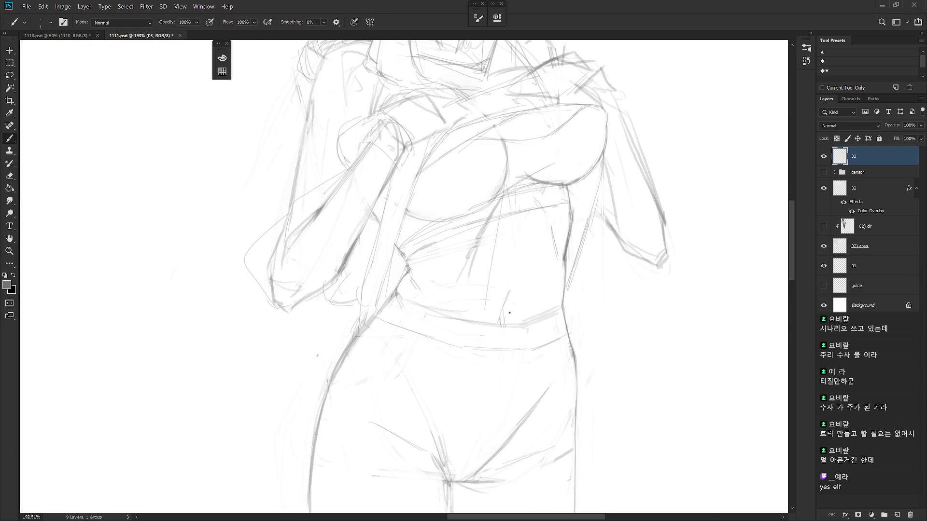
key(e)
drag(506, 174, 508, 180)
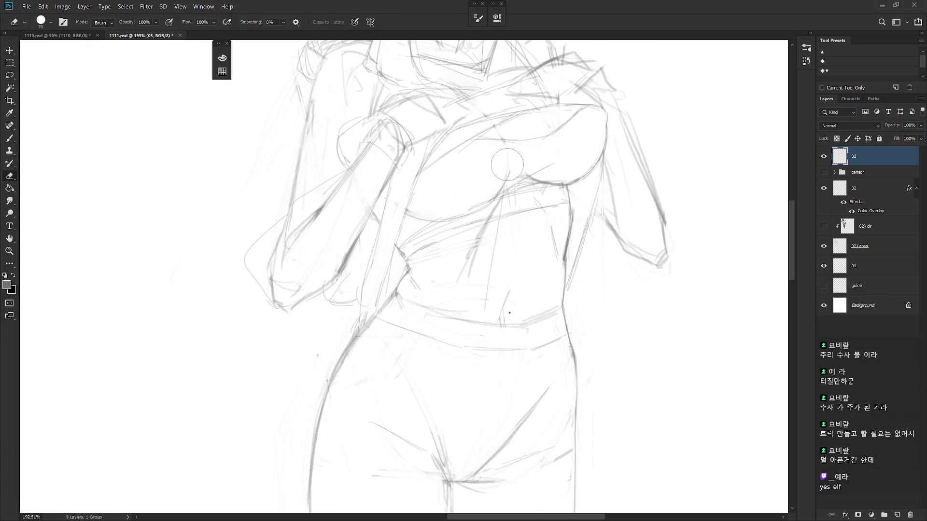
key(b)
drag(533, 174, 544, 165)
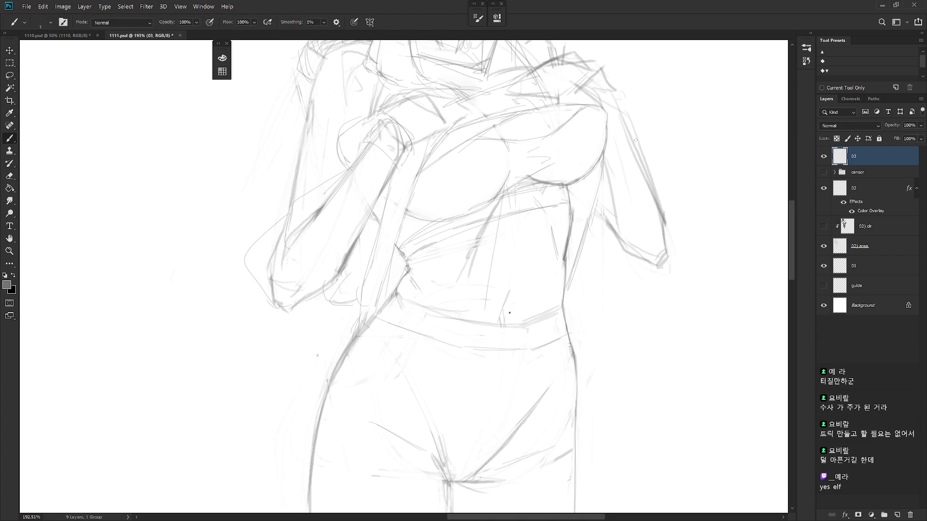
Keep refining the chest and torso area, alternating between eraser and brush while zooming.
scroll(598, 164, down, 5)
scroll(584, 172, up, 5)
key(e)
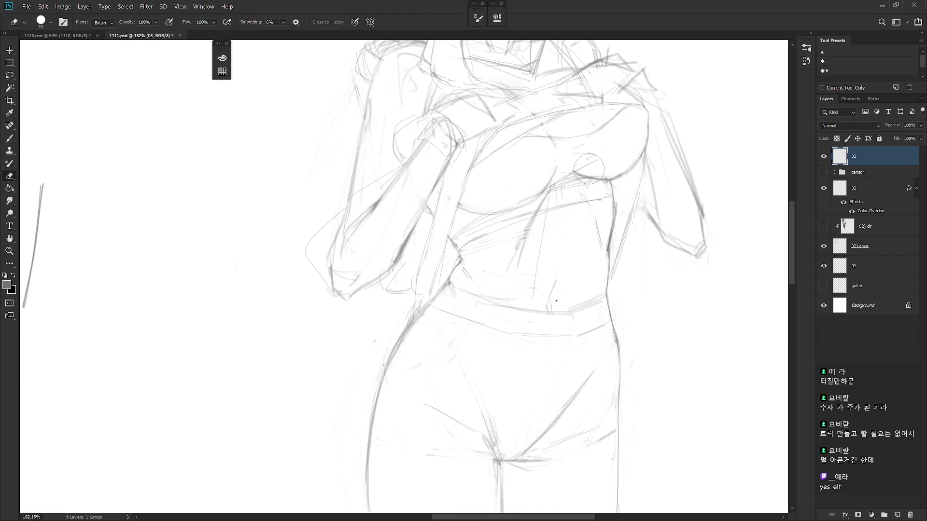
key(b)
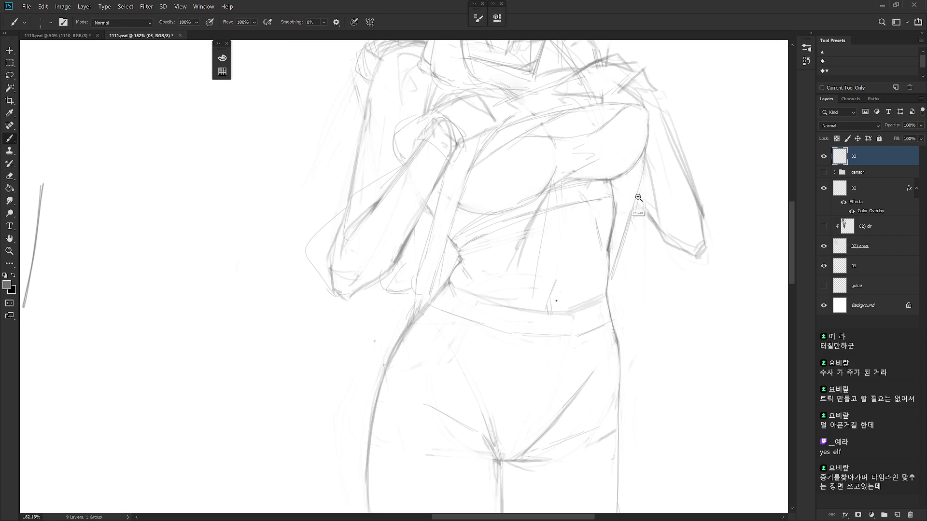
scroll(619, 191, down, 5)
scroll(597, 193, up, 2)
key(e)
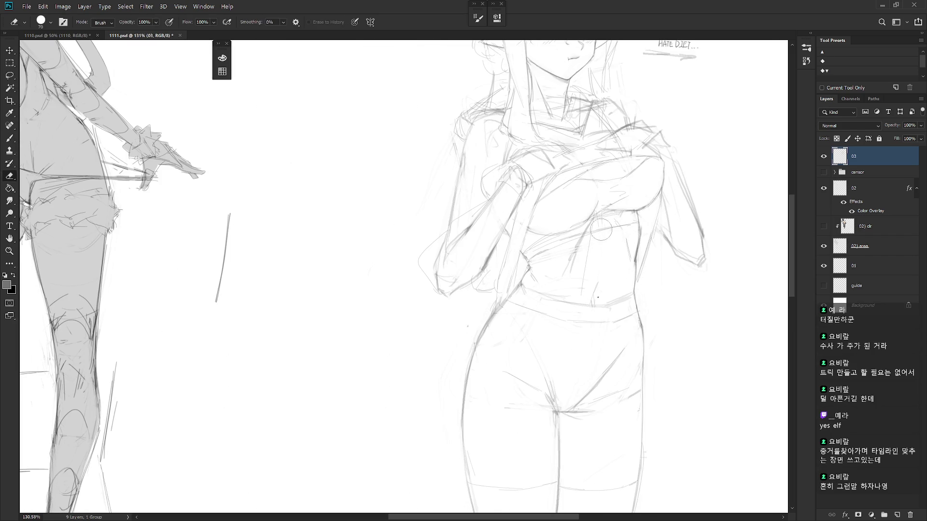
key(b)
scroll(631, 265, down, 2)
scroll(631, 265, down, 2)
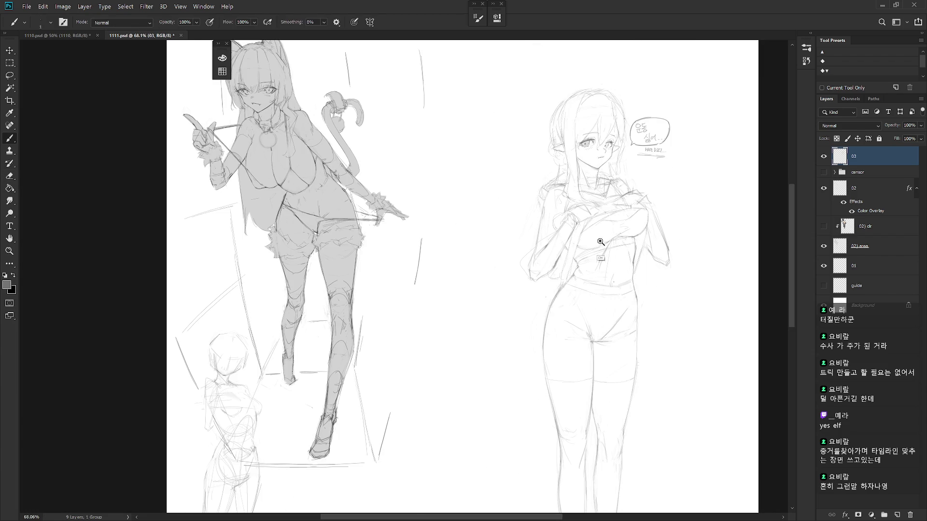
scroll(602, 249, up, 2)
scroll(633, 301, down, 2)
scroll(563, 241, down, 2)
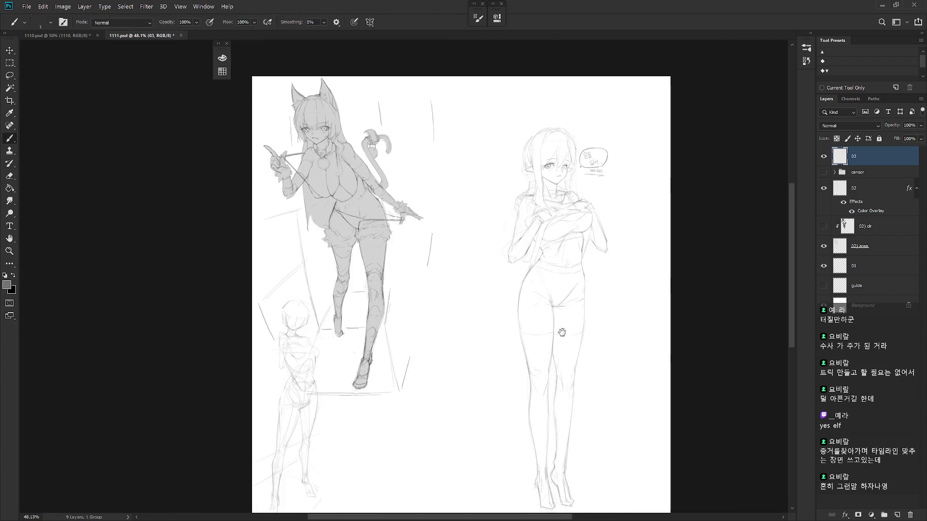
Mirror the canvas view horizontally and zoom in on the elf-girl's upper body.
key(h)
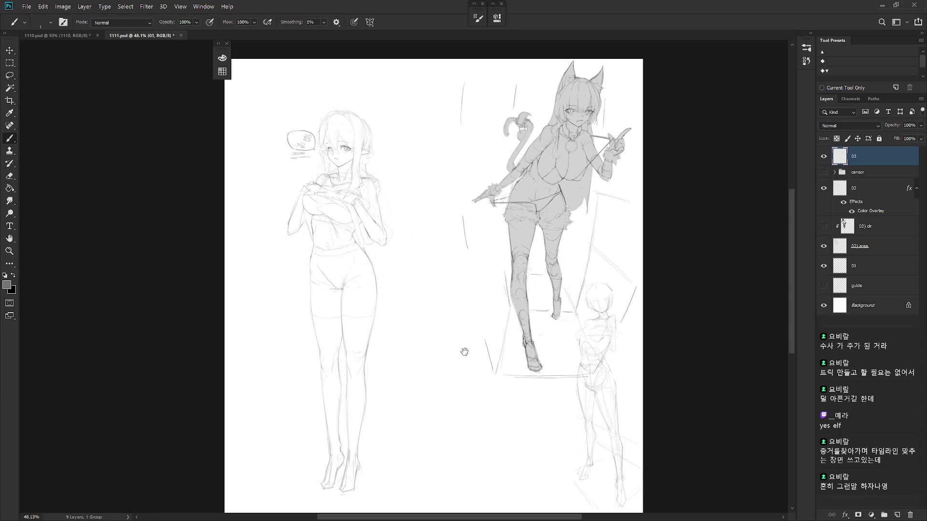
drag(476, 358, 575, 330)
click(438, 185)
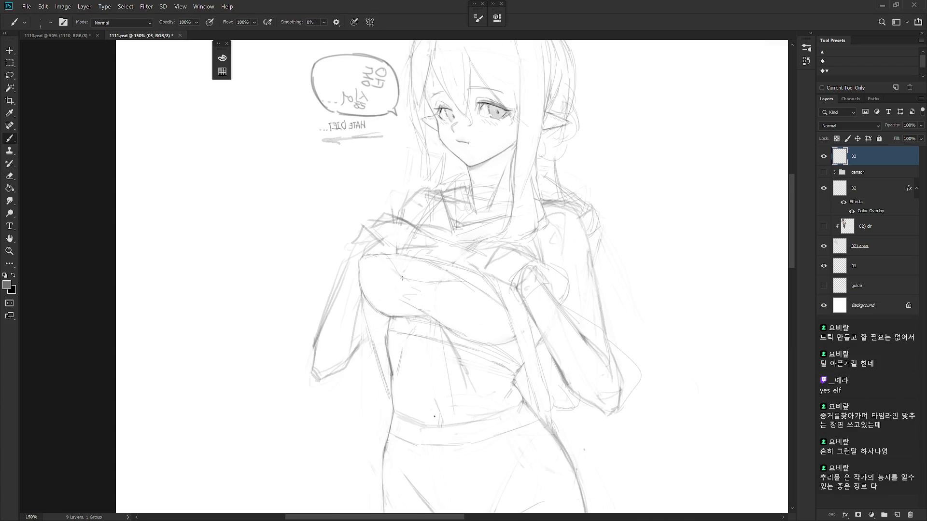
key(e)
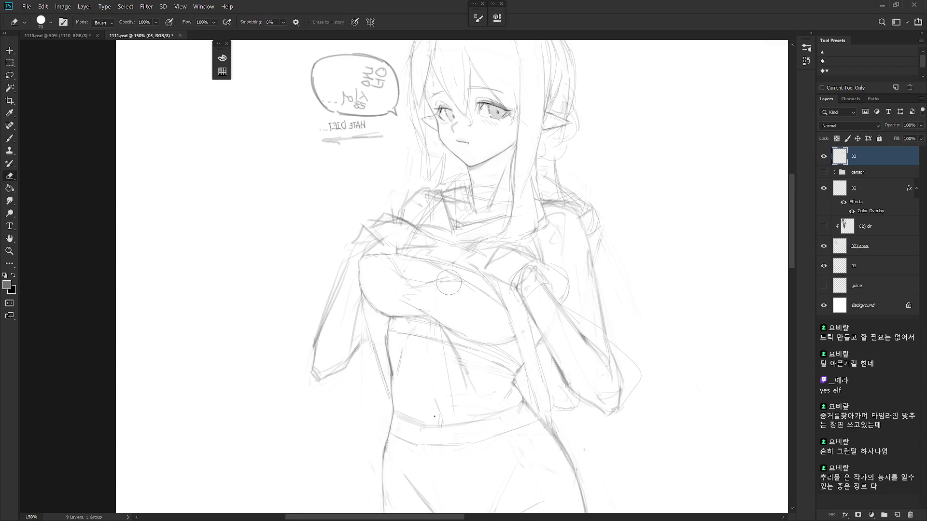
key(b)
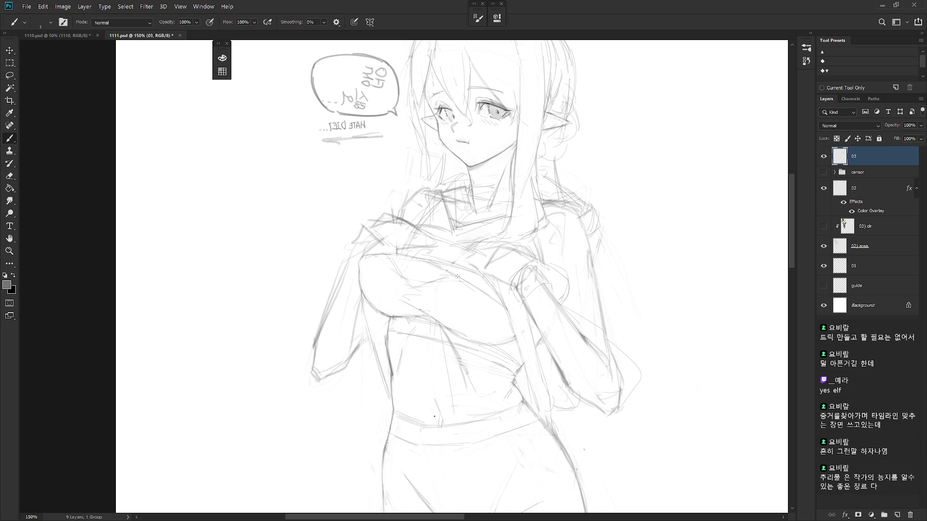
scroll(500, 322, down, 2)
scroll(490, 310, down, 1)
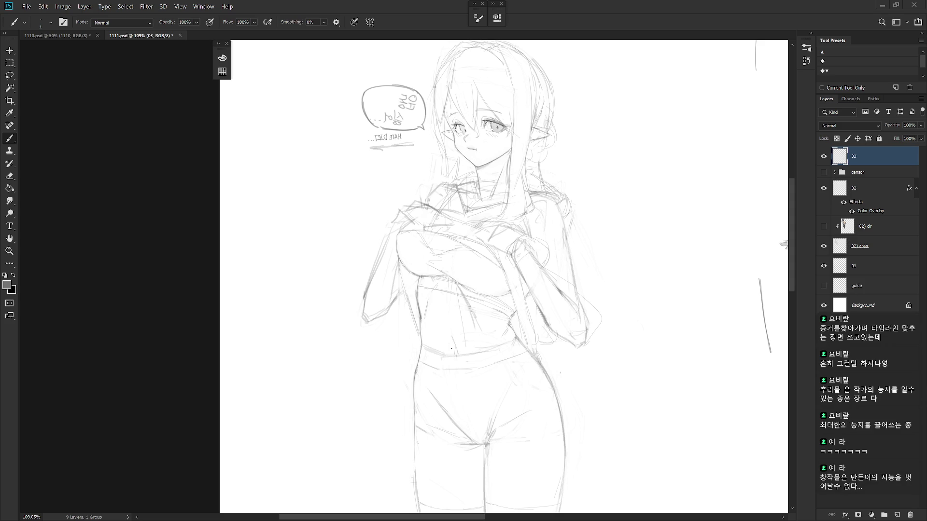
scroll(624, 318, up, 1)
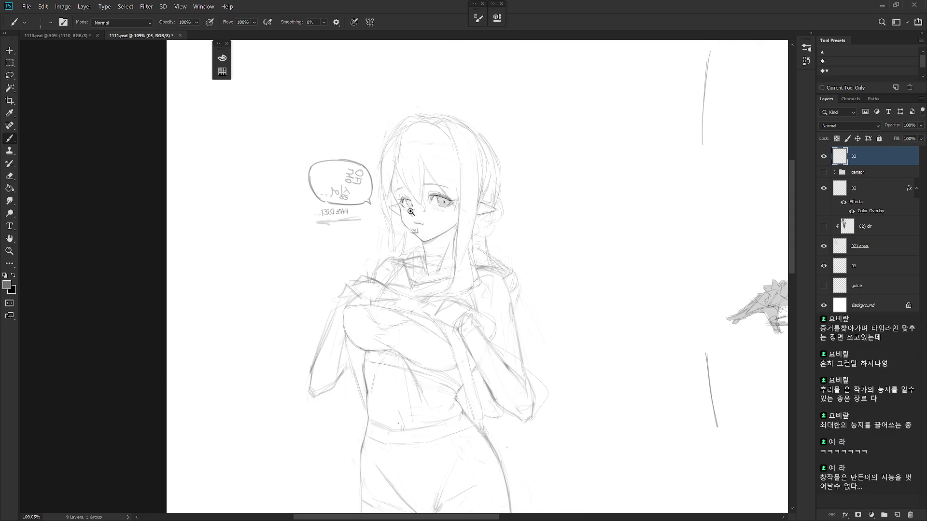
scroll(623, 318, up, 1)
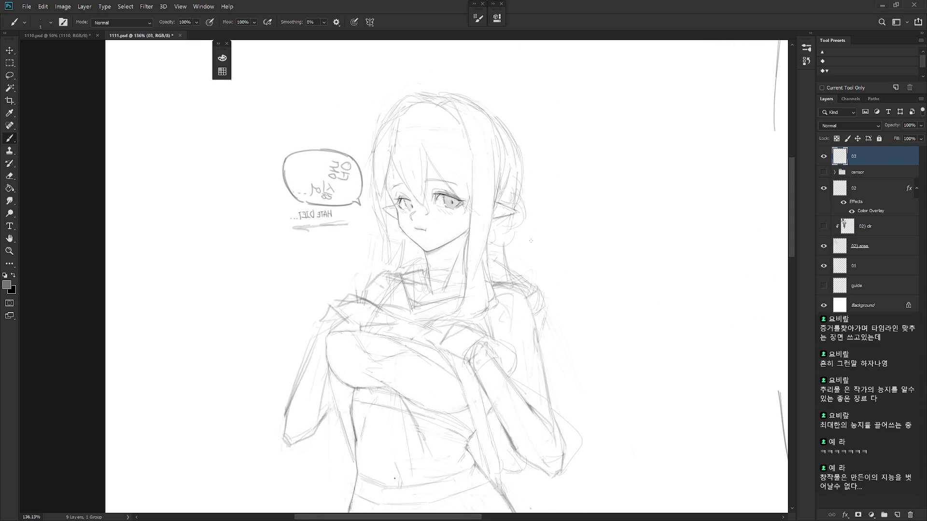
scroll(454, 185, up, 2)
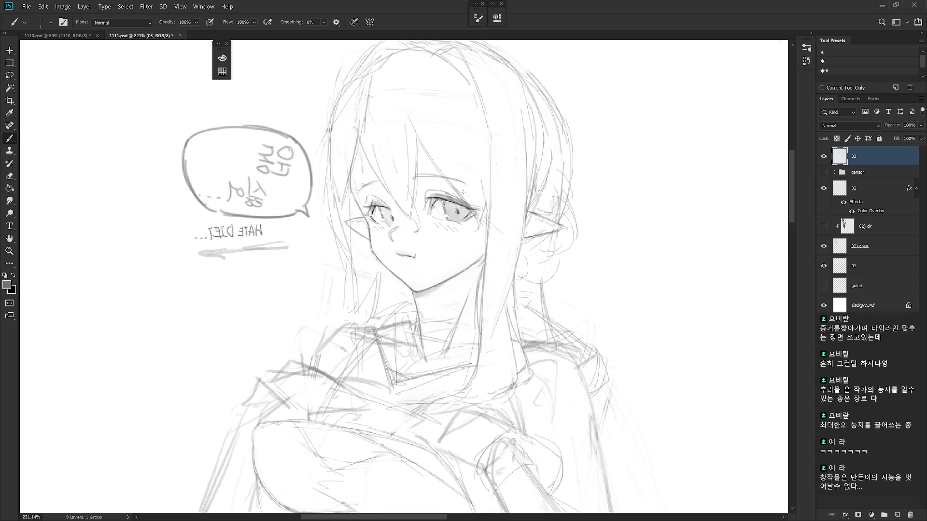
scroll(463, 189, down, 3)
scroll(464, 192, up, 3)
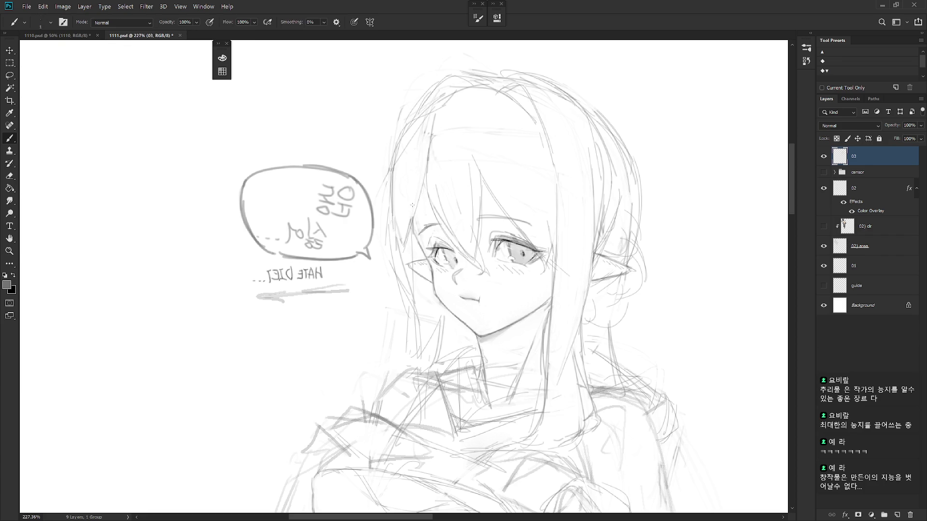
mouse_move(393, 207)
mouse_down()
mouse_move(389, 261)
mouse_move(424, 321)
mouse_up()
scroll(573, 278, down, 2)
scroll(465, 235, up, 4)
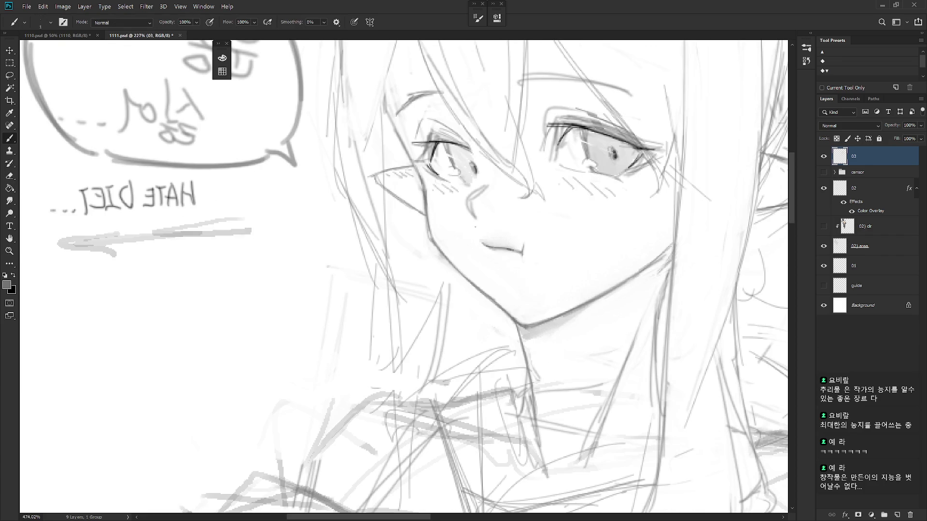
drag(451, 268, 466, 293)
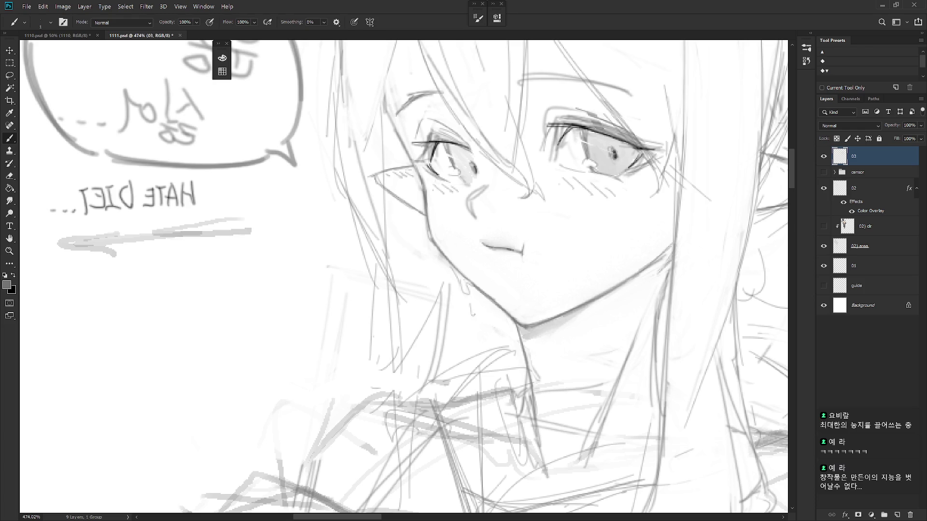
scroll(557, 283, down, 5)
drag(582, 321, 502, 351)
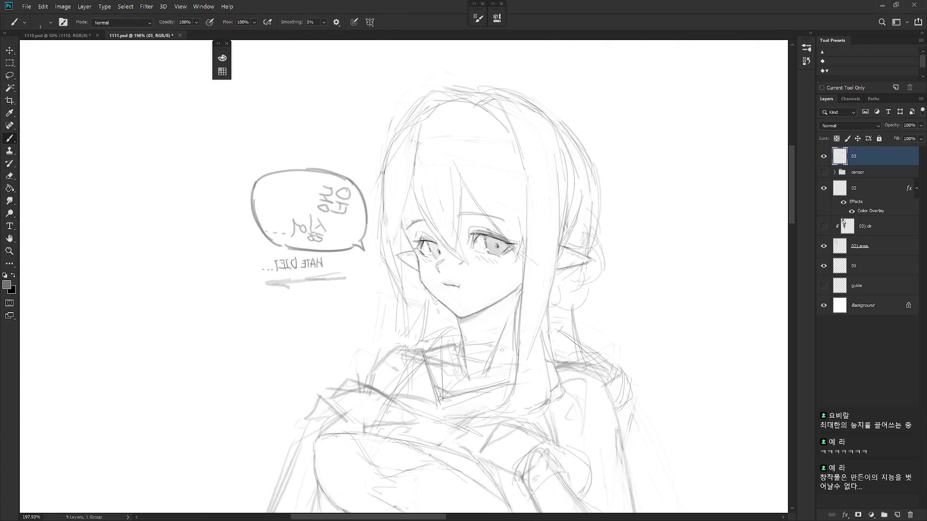
drag(601, 324, 569, 300)
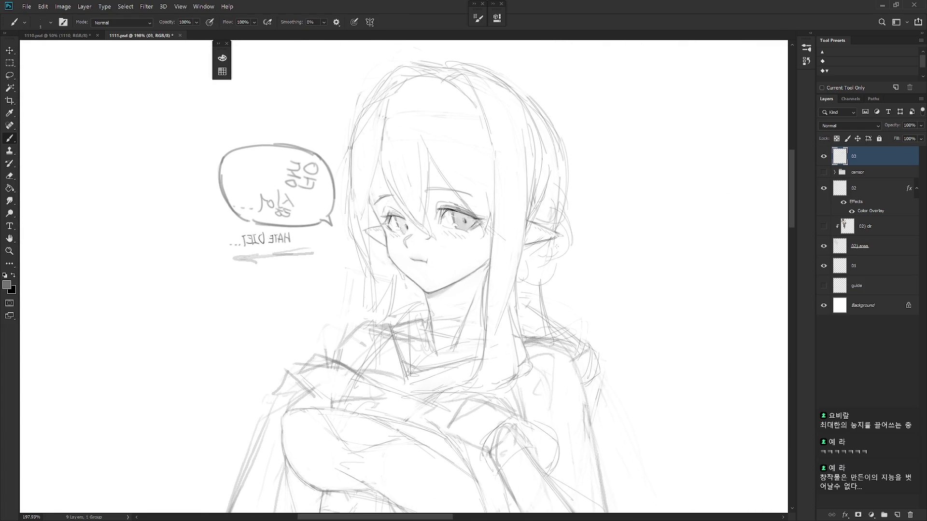
scroll(569, 299, down, 2)
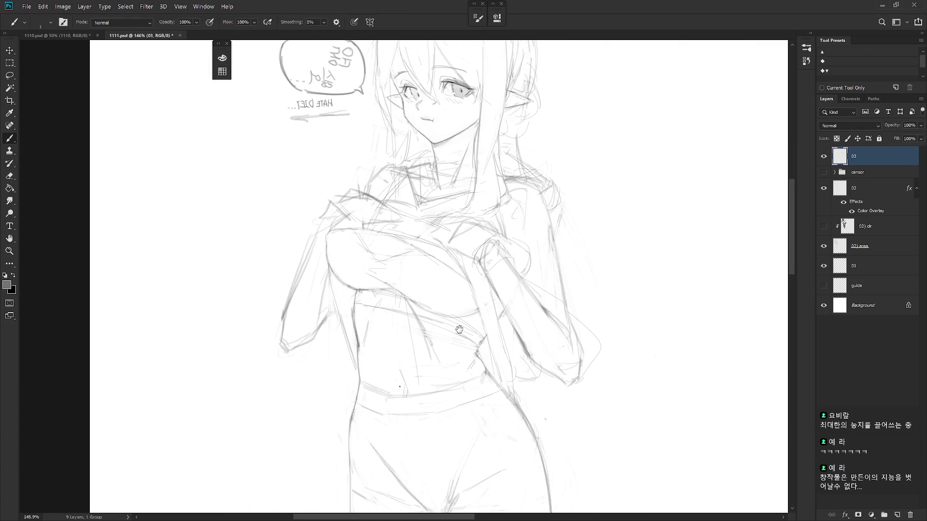
drag(420, 482, 397, 293)
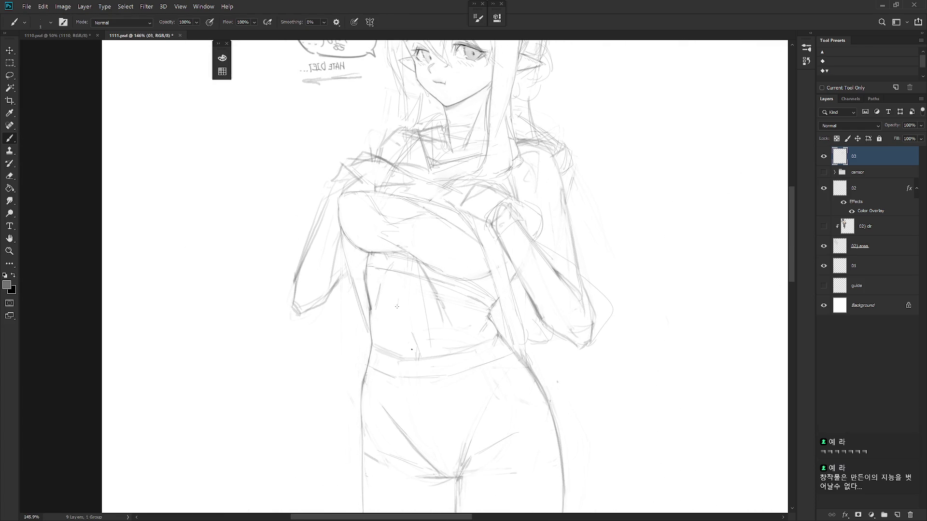
scroll(530, 309, down, 3)
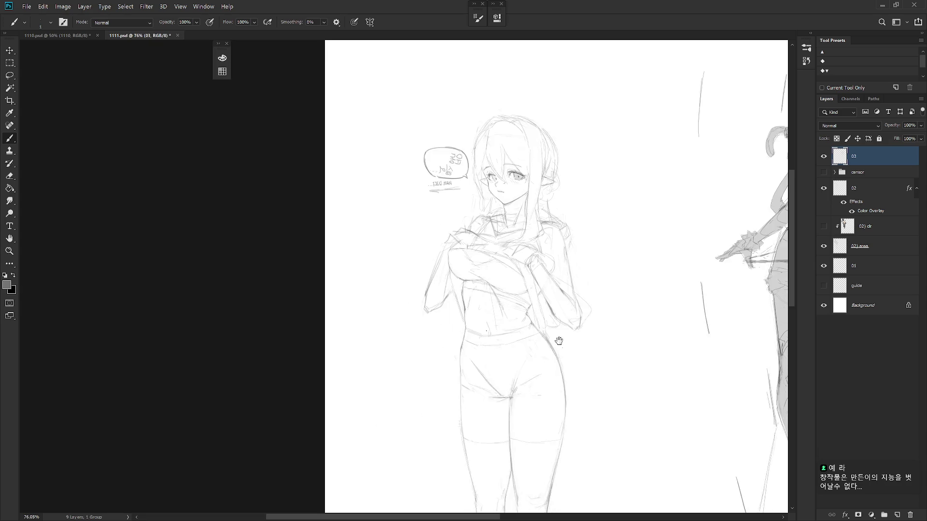
mouse_move(517, 369)
mouse_down()
mouse_move(413, 393)
mouse_move(389, 419)
mouse_up()
key(ctrl+shift+h)
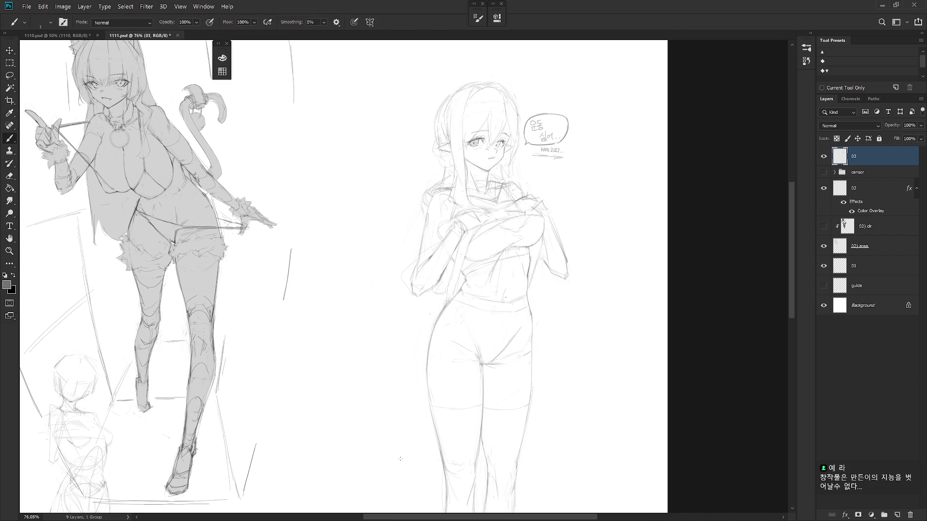
drag(520, 369, 534, 342)
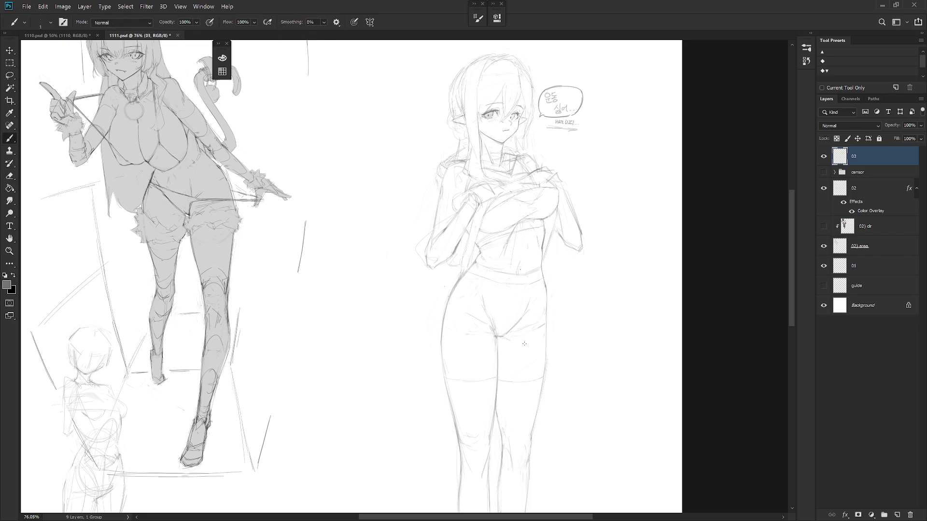
scroll(532, 344, down, 5)
scroll(525, 249, down, 3)
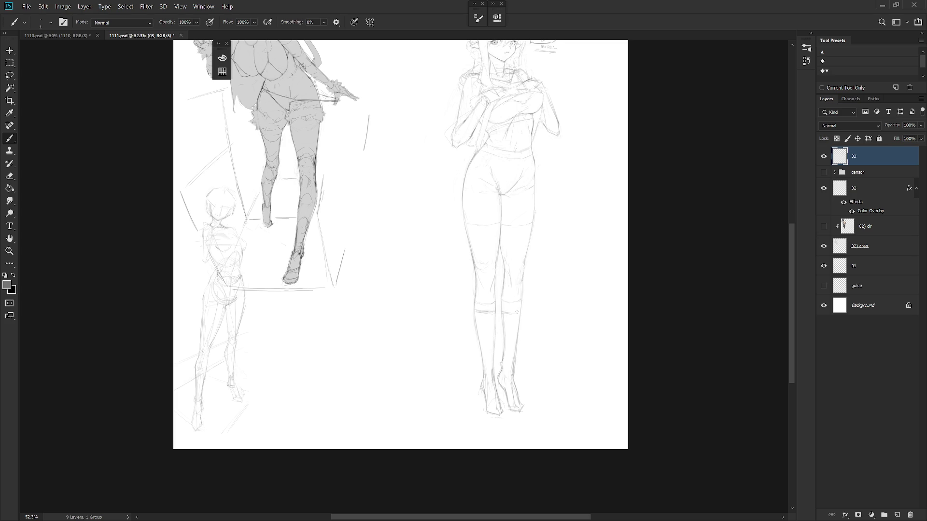
Zoom back in on the elf-girl's torso and sketch a new line along her left arm.
drag(523, 309, 497, 352)
scroll(417, 188, up, 5)
key(e)
key(b)
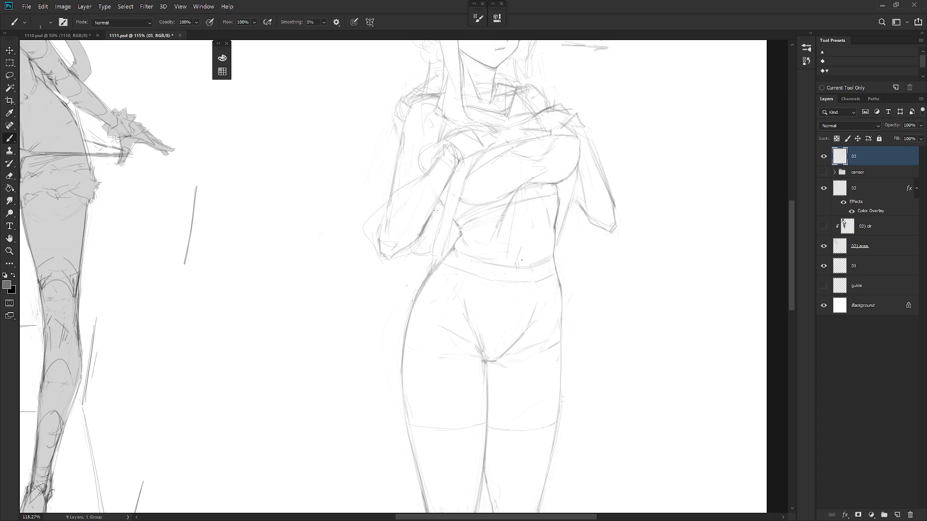
drag(442, 201, 432, 245)
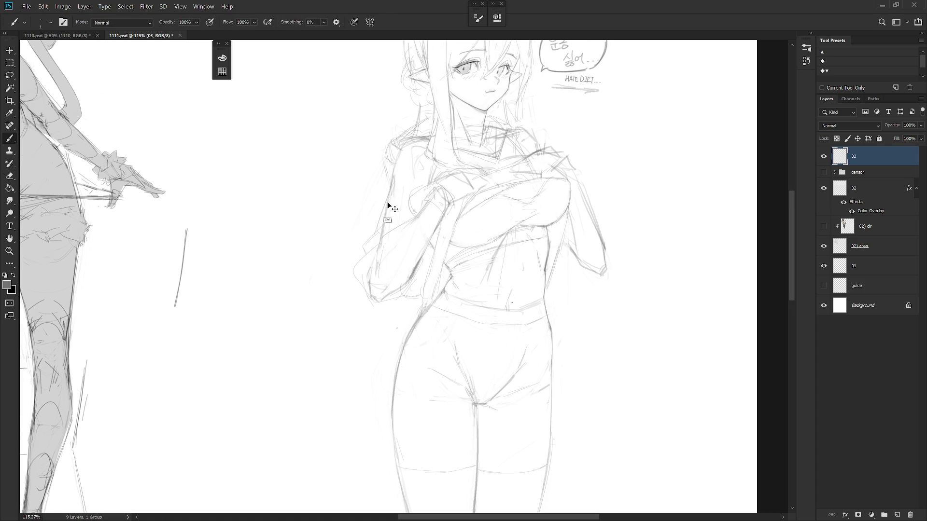
drag(378, 231, 388, 193)
Add a short pencil stroke at the elf-girl's sleeve.
key(e)
key(b)
key(e)
key(b)
key(e)
key(b)
drag(416, 205, 437, 194)
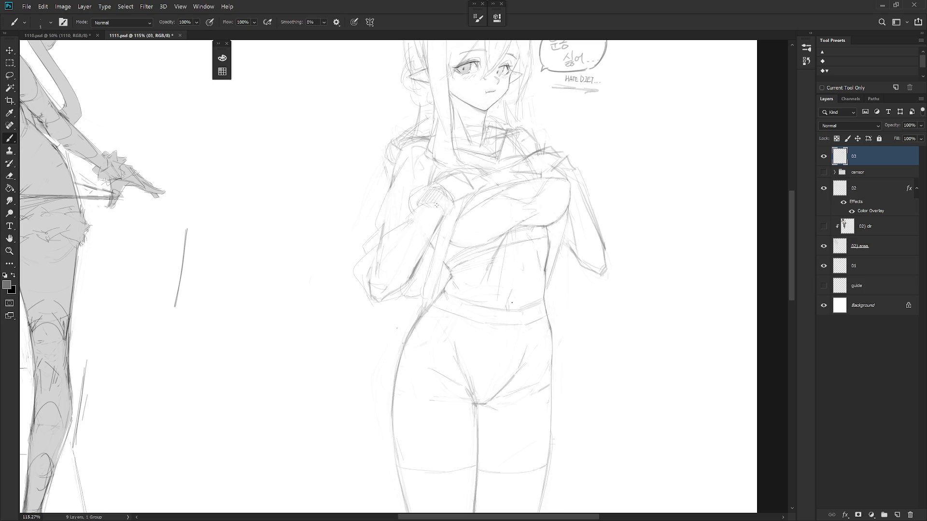
scroll(449, 202, down, 5)
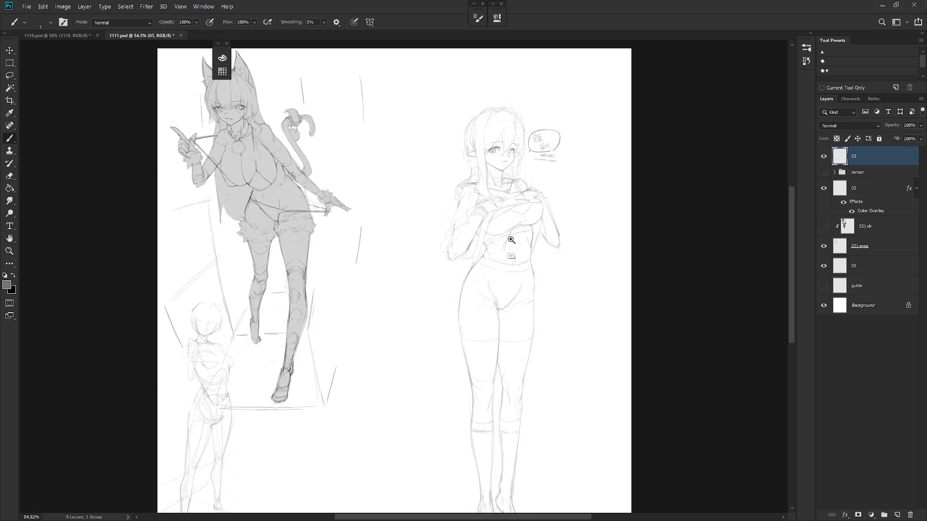
scroll(446, 266, up, 5)
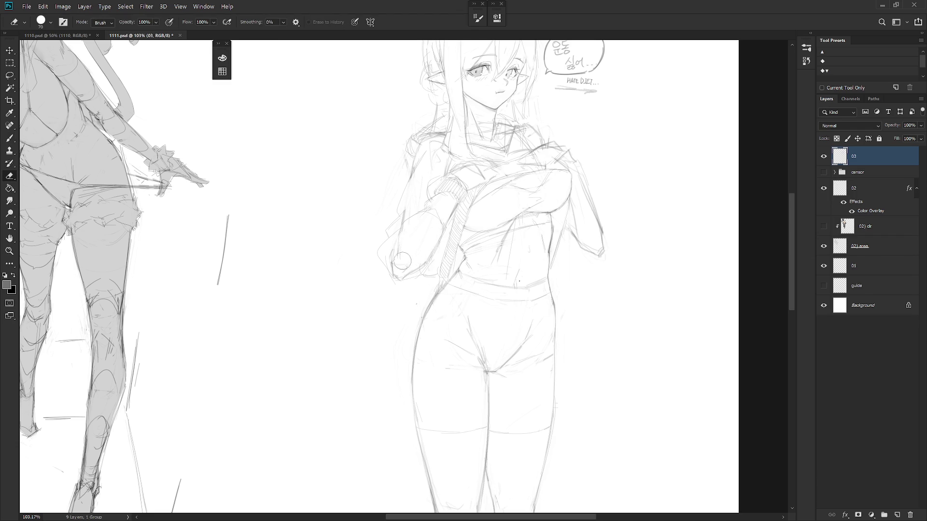
Erase the stray sketch lines around the sleeve cuff.
key(e)
mouse_move(402, 276)
mouse_down()
mouse_move(434, 247)
mouse_move(391, 285)
mouse_up()
key(b)
key(e)
key(b)
key(e)
drag(433, 218, 415, 254)
key(b)
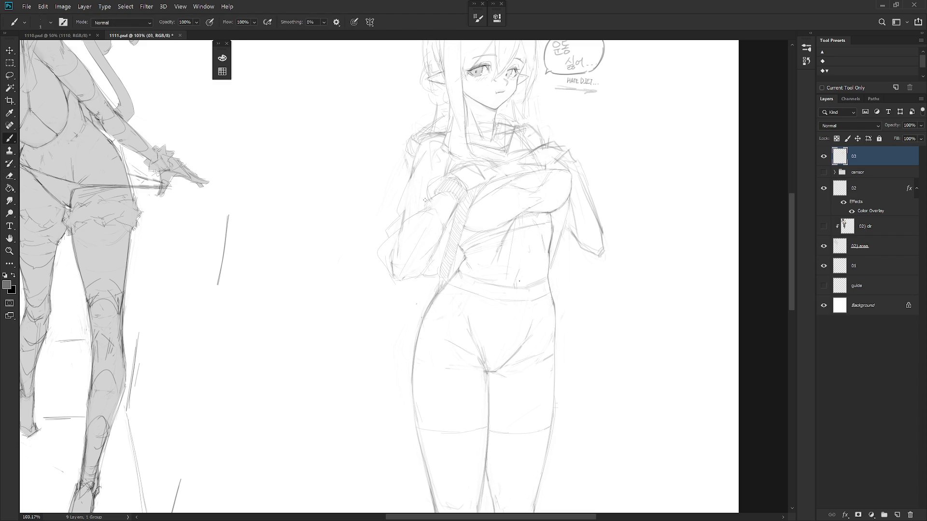
scroll(527, 213, down, 3)
Flip the canvas view back to normal and recentre the elf-girl sketch.
key(h)
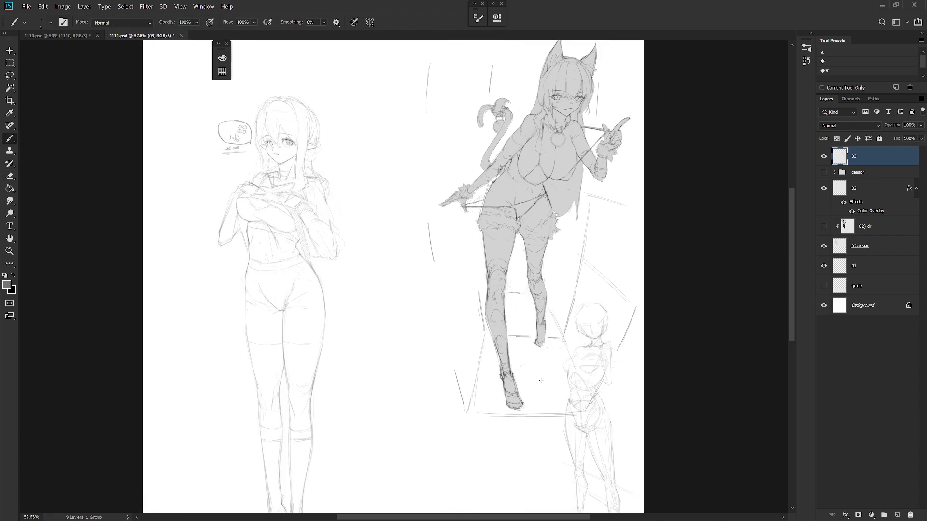
drag(436, 352, 457, 384)
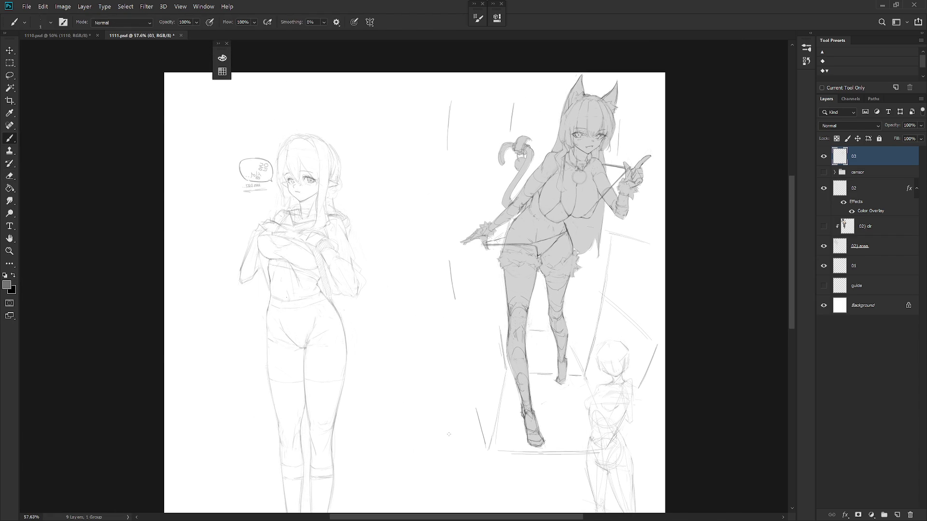
scroll(536, 336, down, 2)
drag(450, 395, 476, 371)
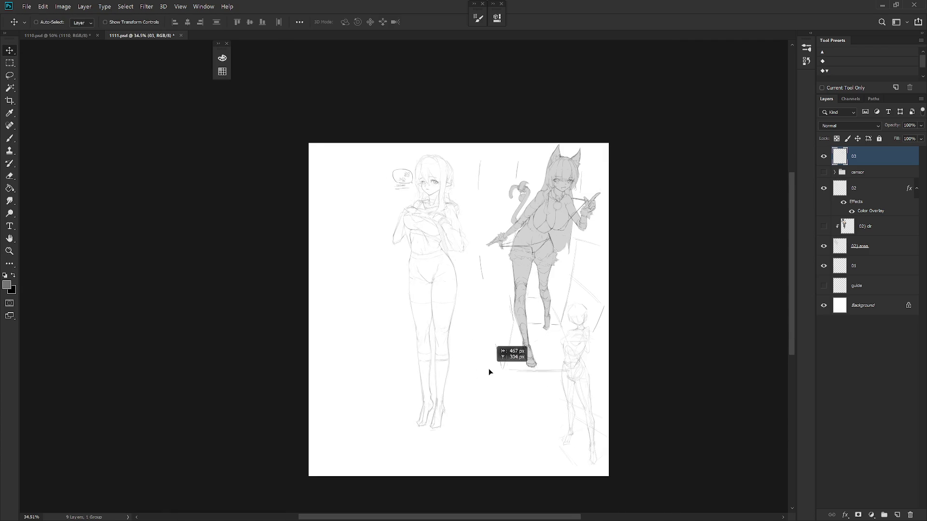
Move layer 01's small figure sketch beside the elf-girl, then mirror the view to check the layout.
click(879, 269)
drag(589, 417, 370, 360)
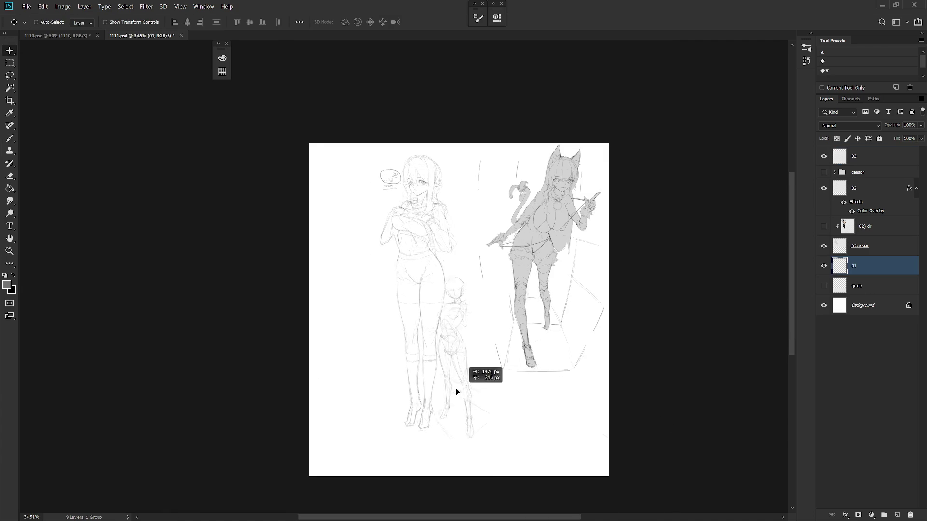
key(h)
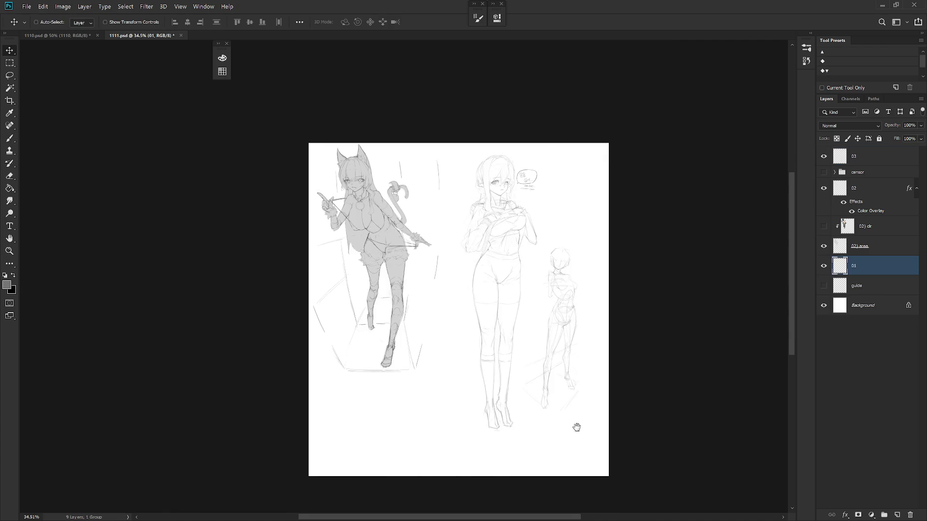
scroll(563, 406, up, 3)
drag(562, 438, 564, 450)
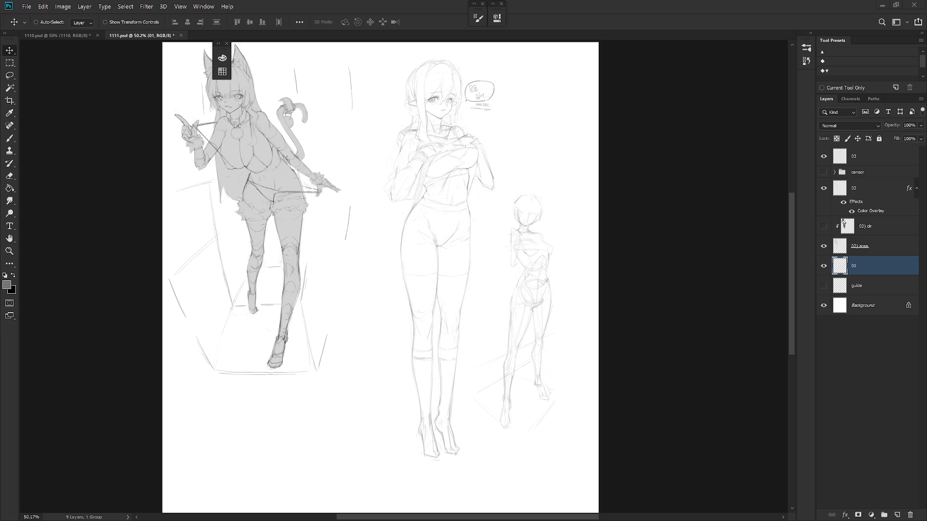
scroll(328, 169, up, 2)
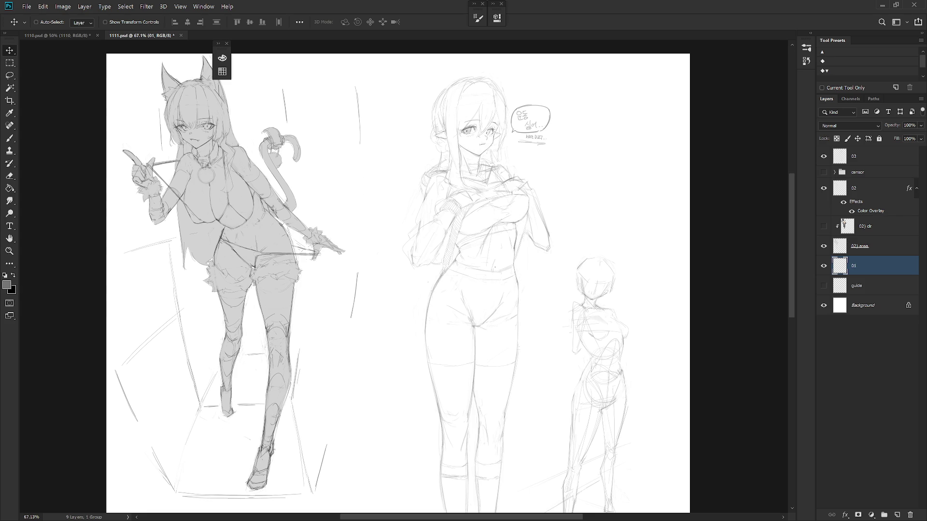
scroll(565, 195, down, 1)
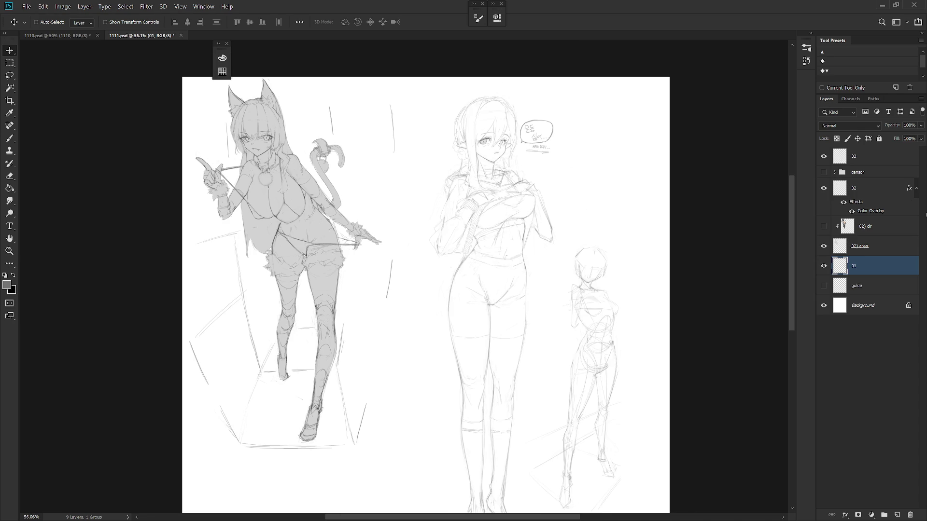
Select layer 02 and show the censor group and the cat-girl's colour layer.
click(904, 196)
click(917, 188)
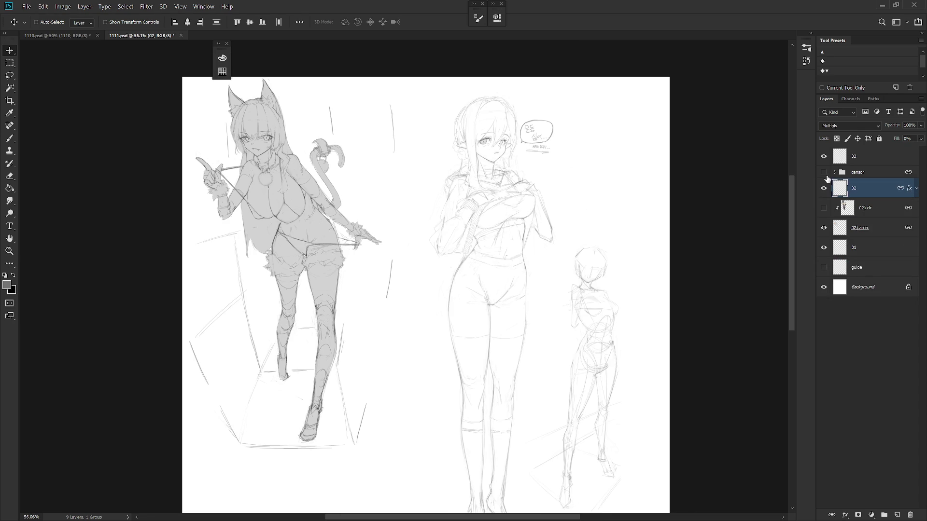
click(824, 172)
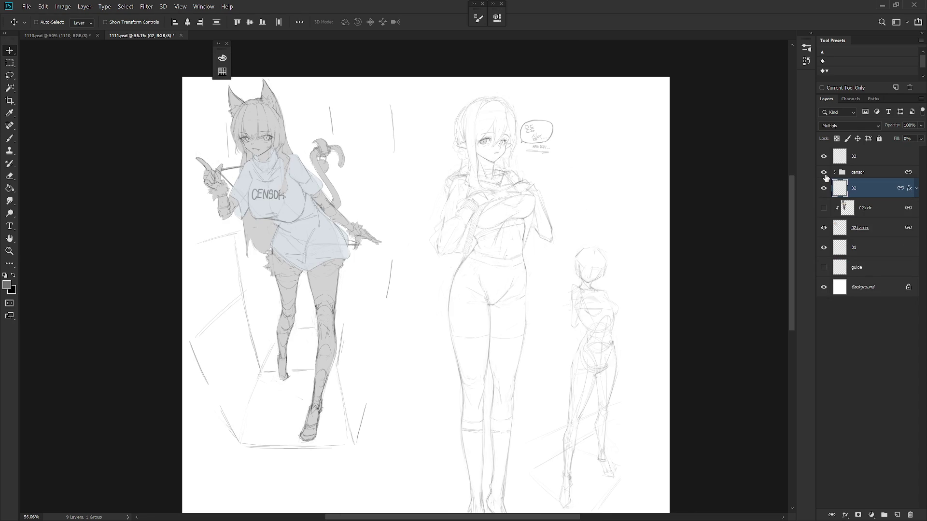
click(823, 207)
mouse_move(352, 343)
mouse_down()
mouse_move(384, 360)
mouse_move(400, 390)
mouse_up()
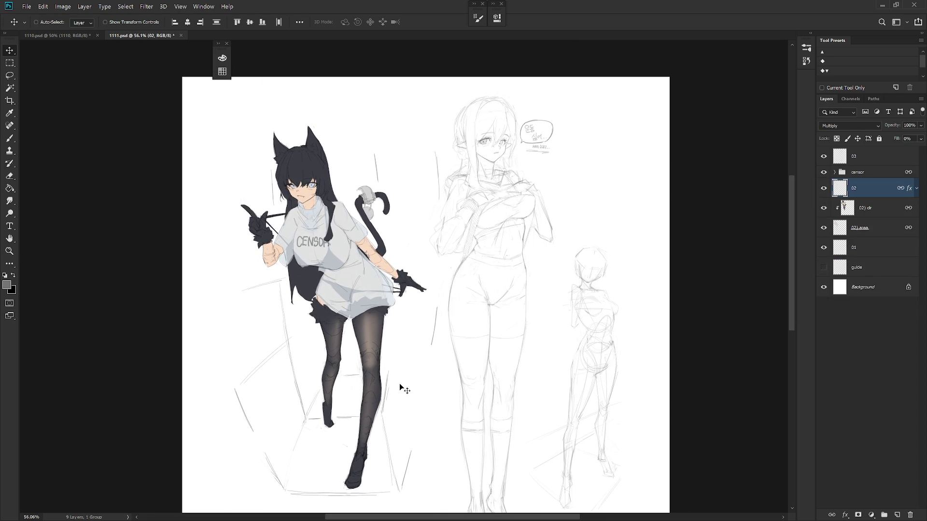
Set Layer 2 inside the censor group to 60% opacity.
click(835, 172)
click(869, 207)
click(907, 124)
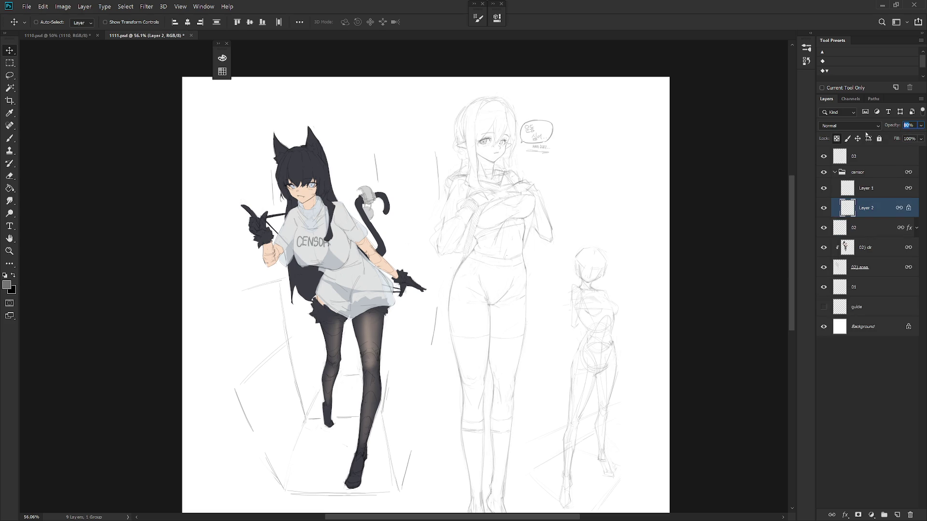
text(60)
key(Return)
drag(485, 303, 492, 282)
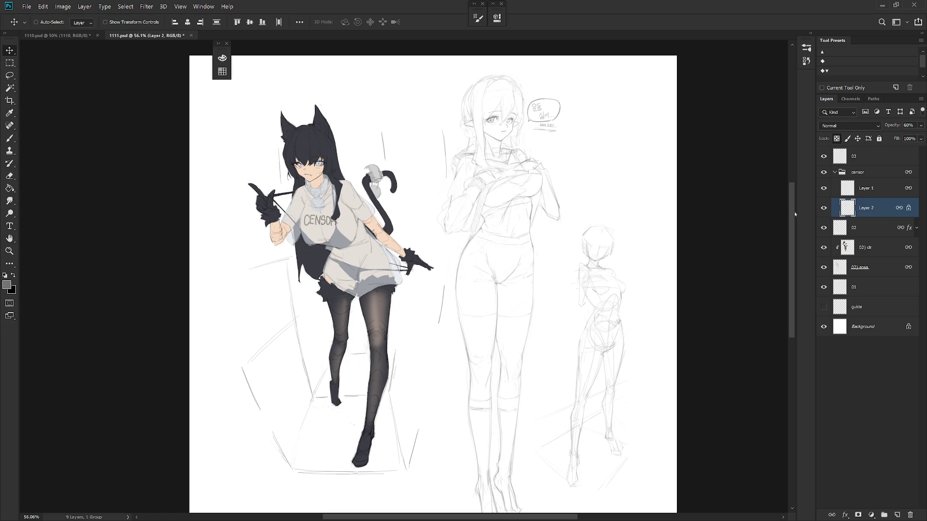
Hide the small sketch layer 01 and save 1111.psd.
click(874, 293)
click(823, 288)
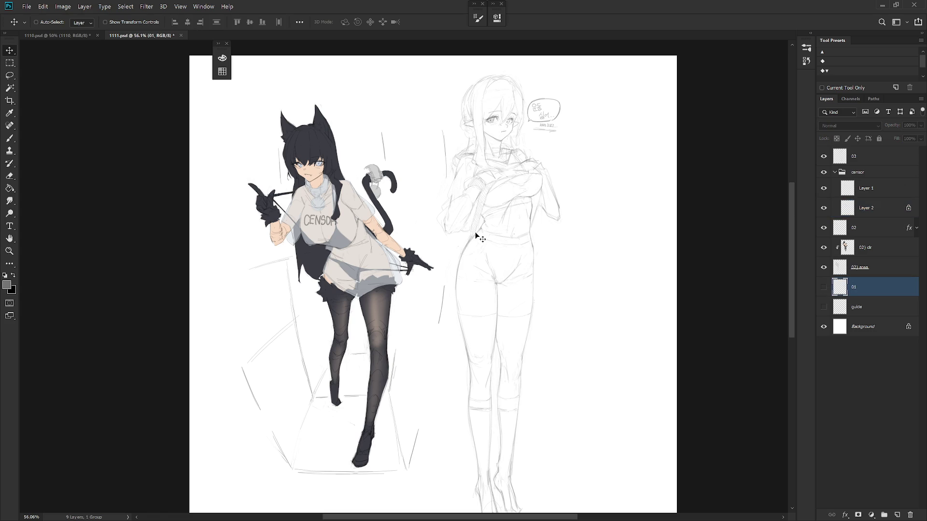
click(871, 157)
key(ctrl+shift+n)
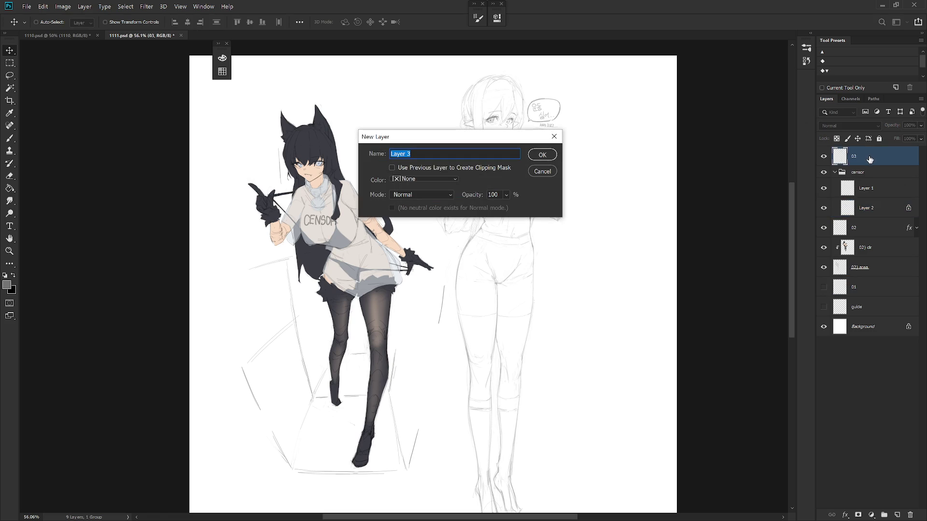
key(Escape)
key(ctrl+s)
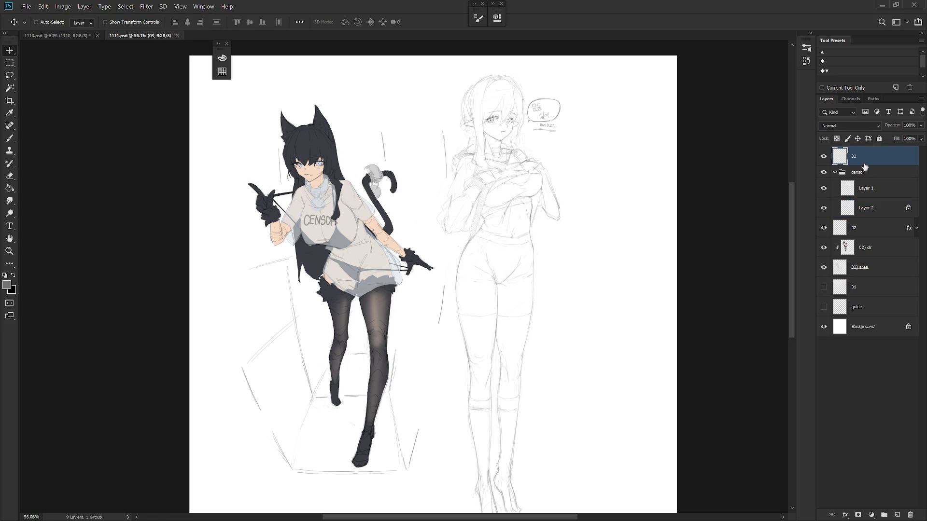
Add a new layer named 'del', choose red for the brush, and switch to 1110.psd.
key(ctrl+shift+n)
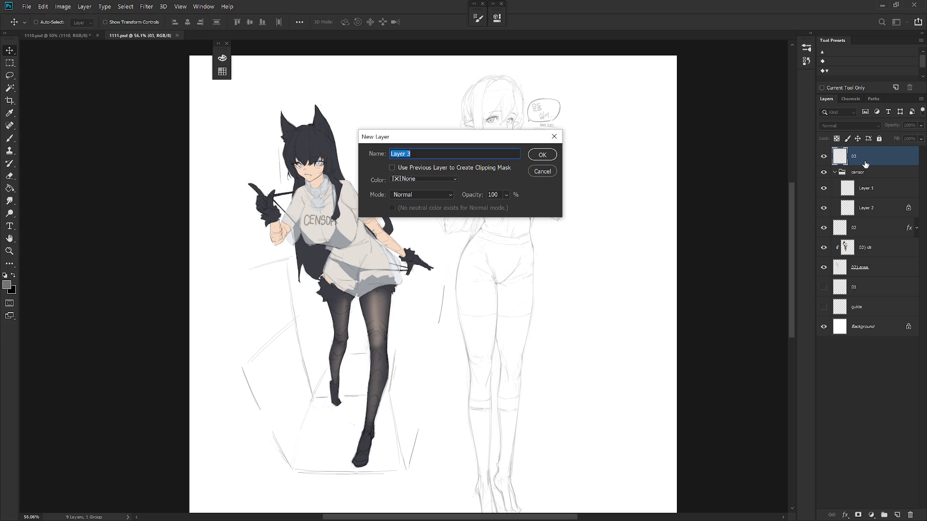
text(del)
key(Return)
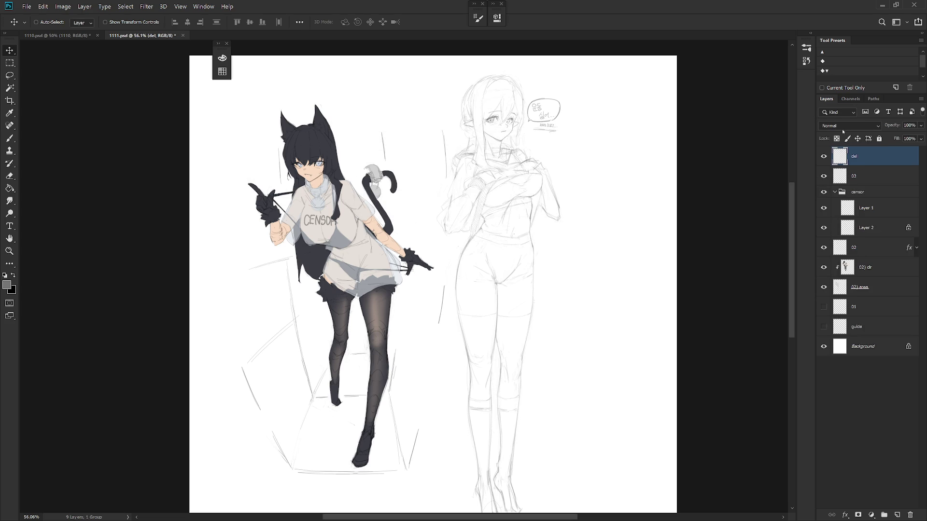
key(b)
drag(329, 84, 432, 155)
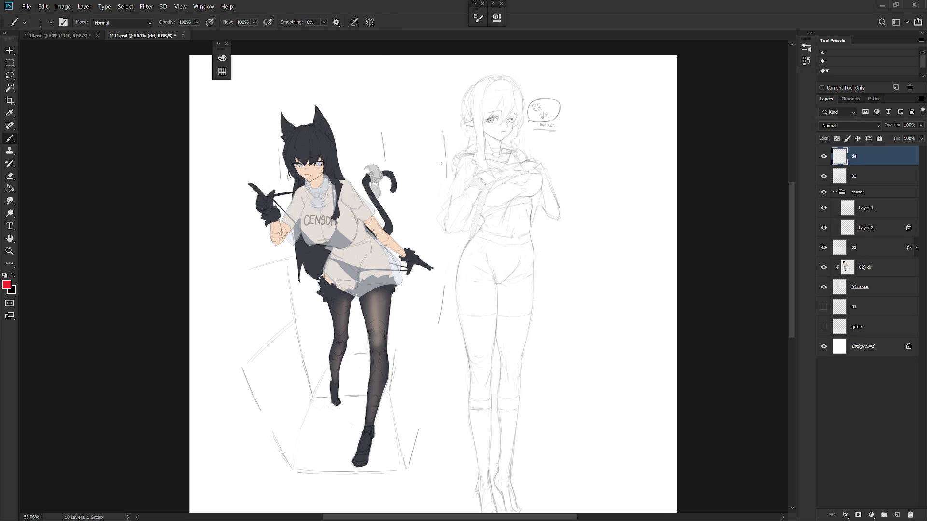
right_click(539, 243)
scroll(635, 325, up, 5)
scroll(635, 325, up, 5)
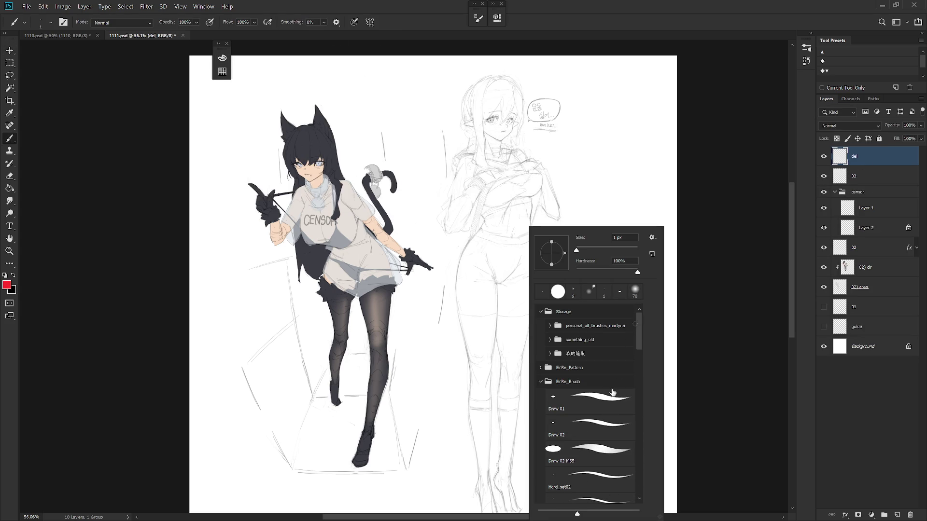
key(Escape)
key(ctrl+Tab)
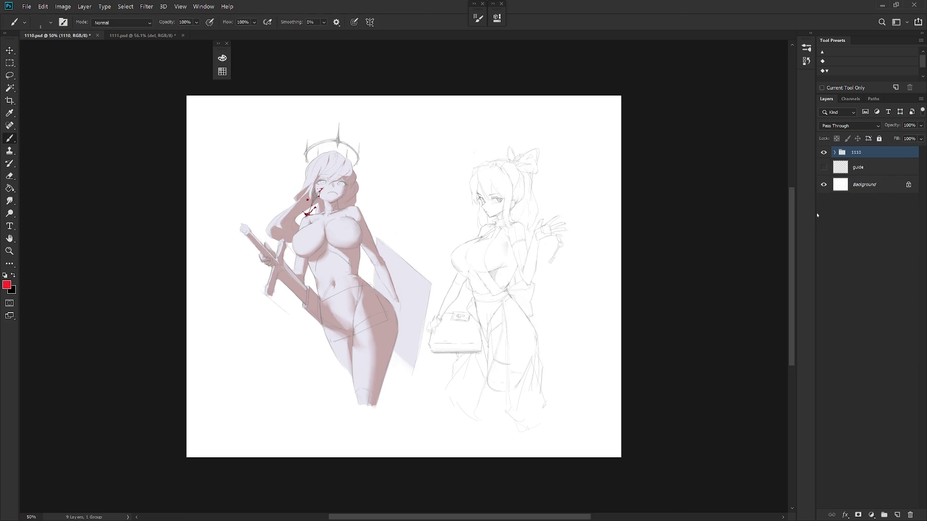
Look over the 1110.psd drawing, then save it and close its tab.
click(812, 32)
click(812, 34)
drag(425, 282, 547, 295)
scroll(492, 259, up, 5)
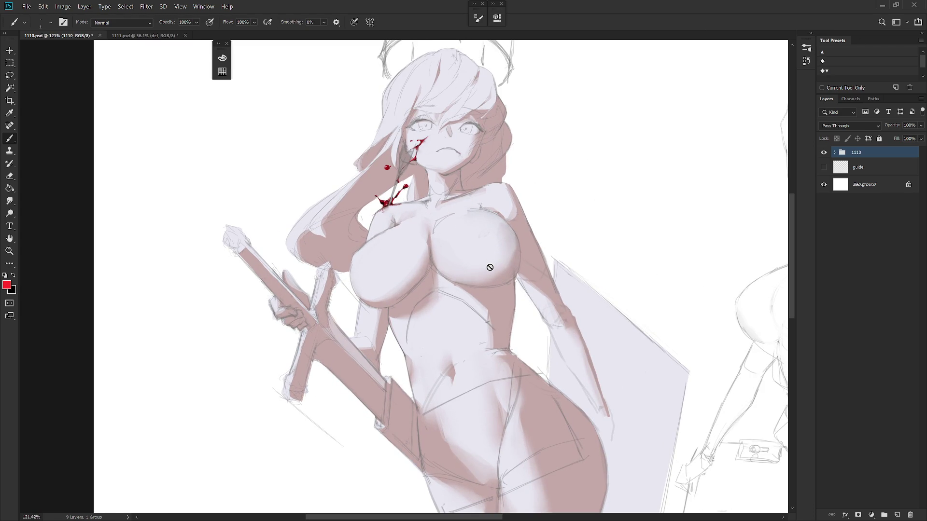
mouse_move(500, 314)
mouse_down()
mouse_move(514, 218)
mouse_move(500, 403)
mouse_move(509, 400)
mouse_up()
scroll(554, 376, down, 2)
scroll(536, 386, down, 1)
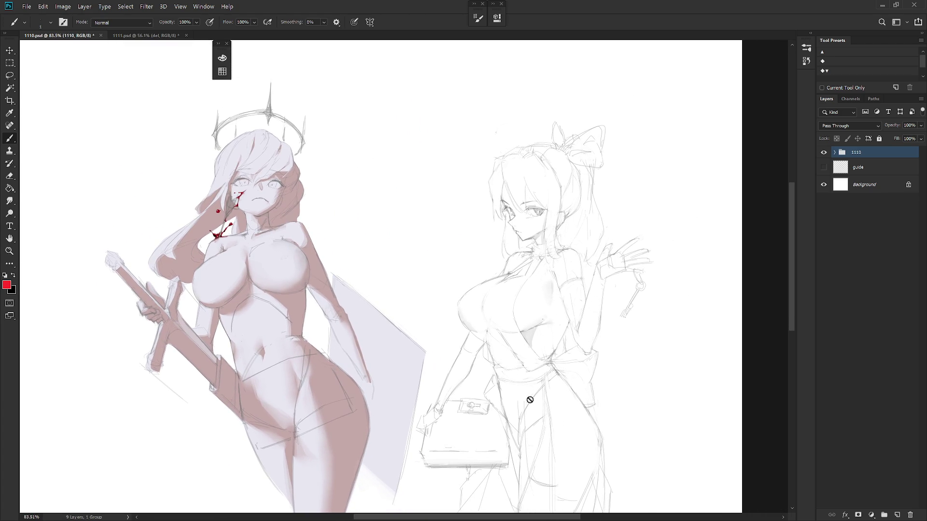
drag(535, 386, 500, 374)
key(ctrl+s)
click(95, 36)
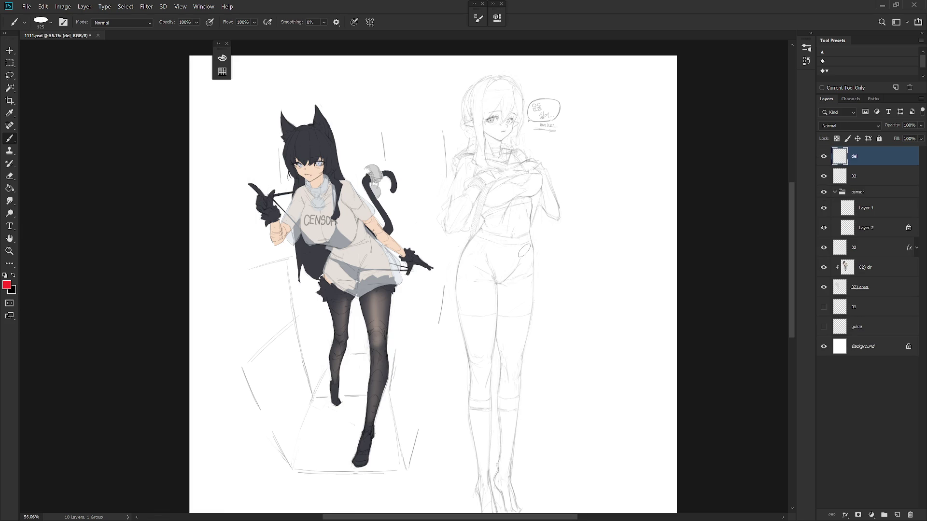
Give layer 02 a Color Overlay in Color Burn mode using dark red #5f1212.
right_click(885, 249)
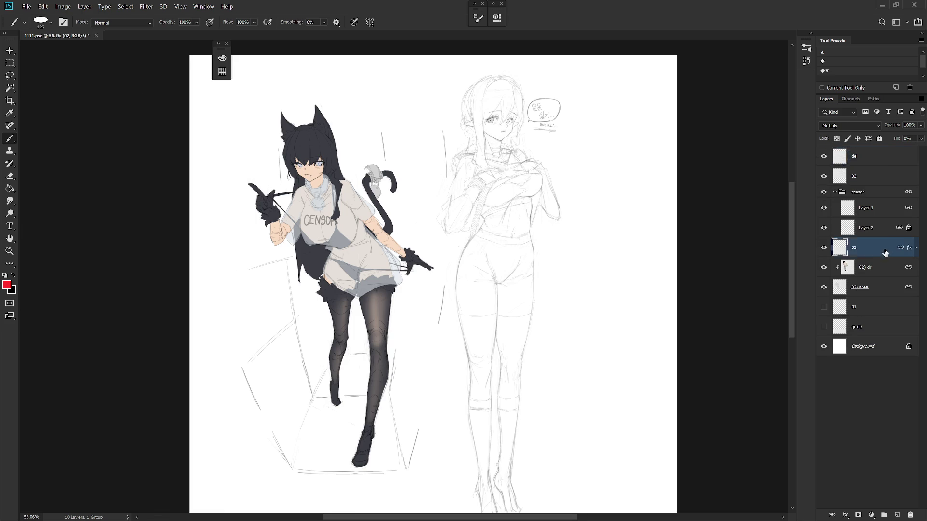
click(790, 52)
click(610, 298)
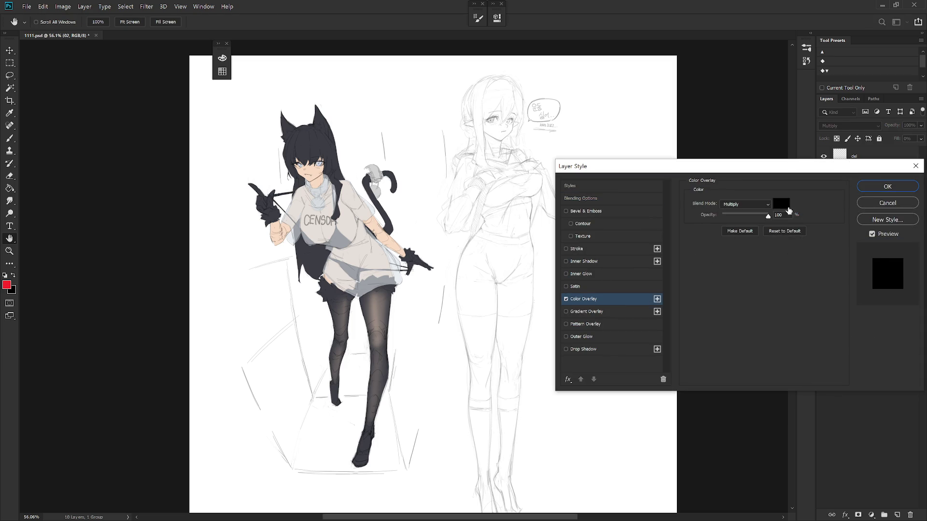
click(781, 203)
click(648, 304)
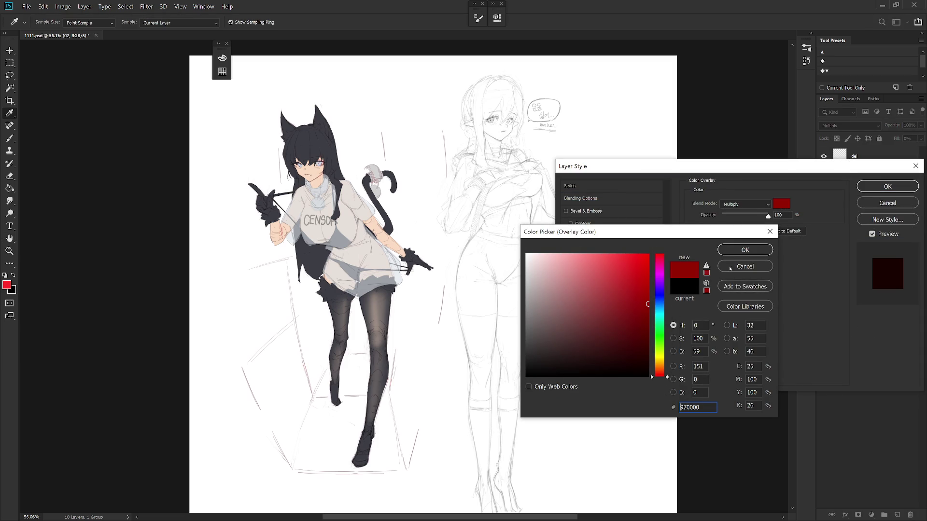
click(744, 250)
click(745, 204)
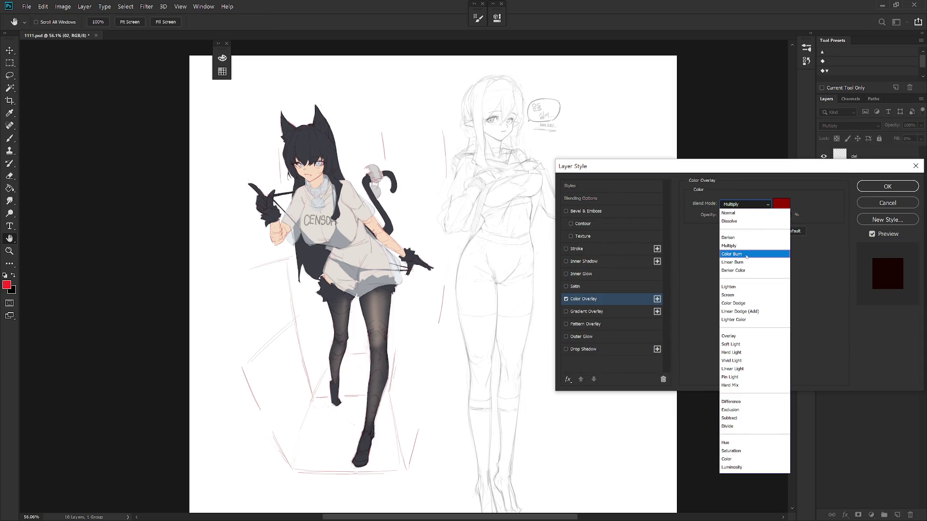
click(747, 254)
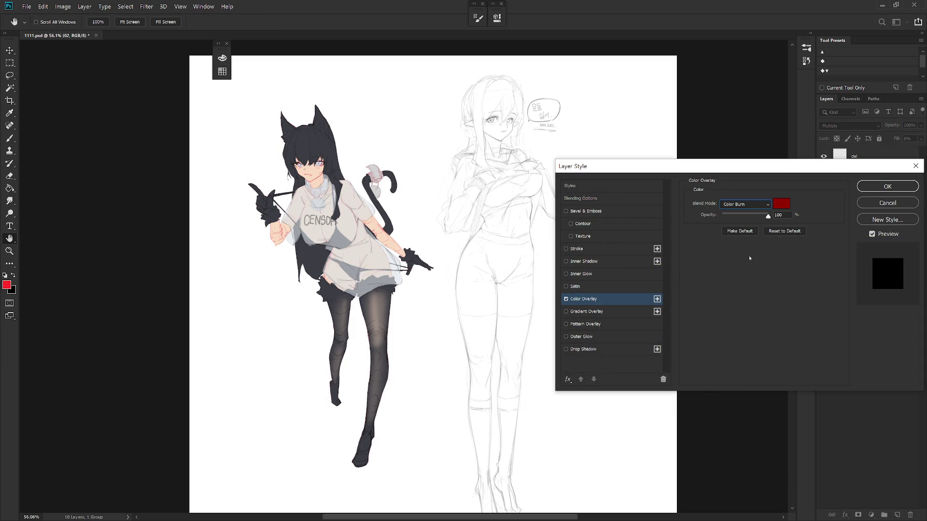
click(786, 205)
click(627, 330)
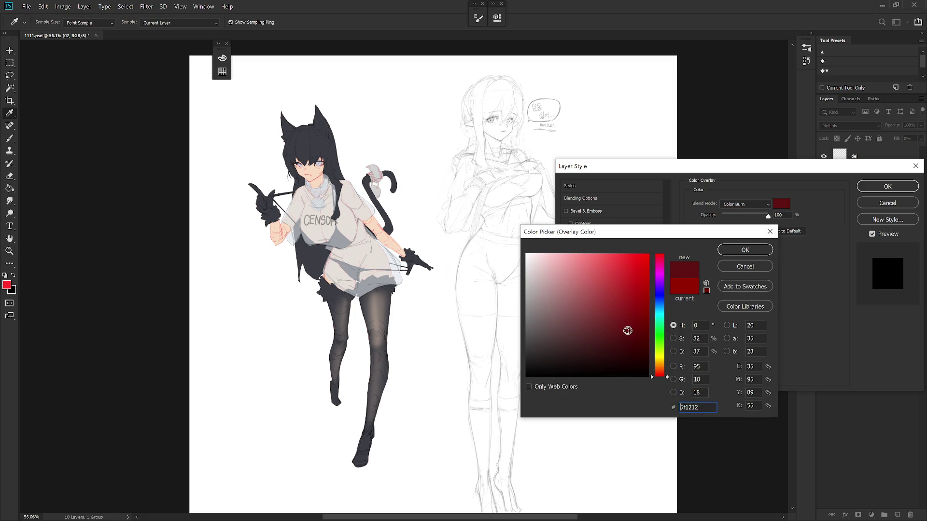